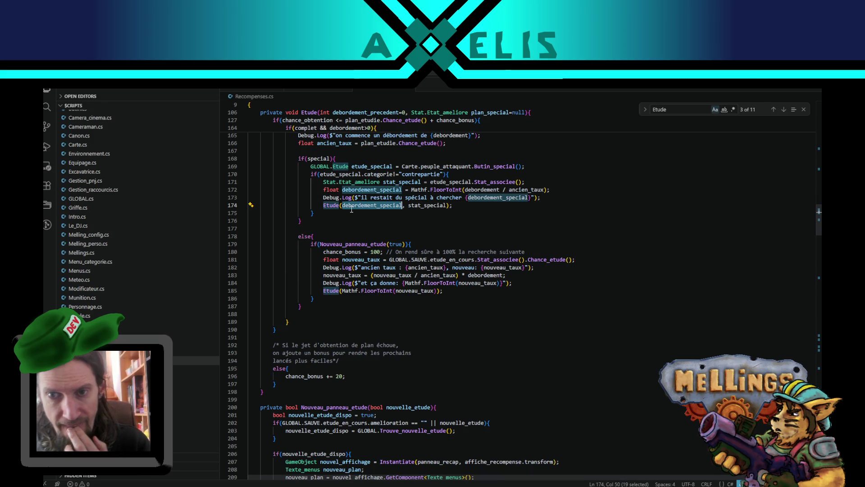
- Step through the 'Etude' matches to land on the Etude() call ending Gain_materiaux on line 276
left_click(784, 110)
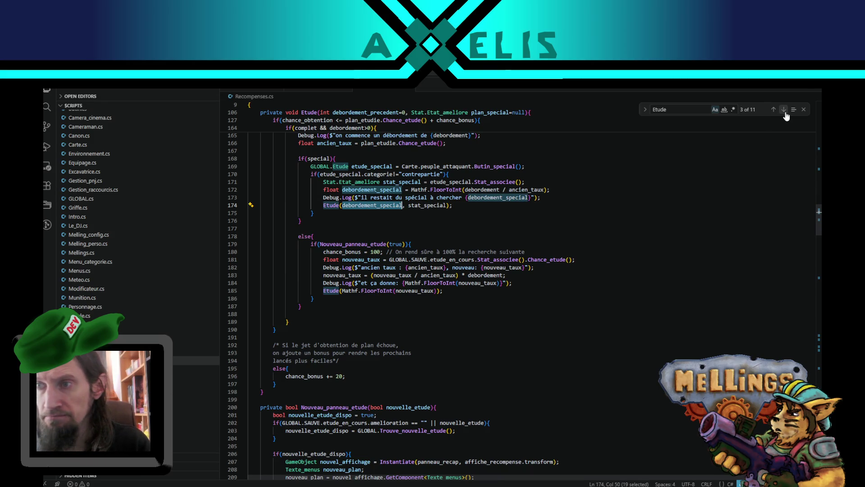
left_click(784, 109)
left_click(784, 109)
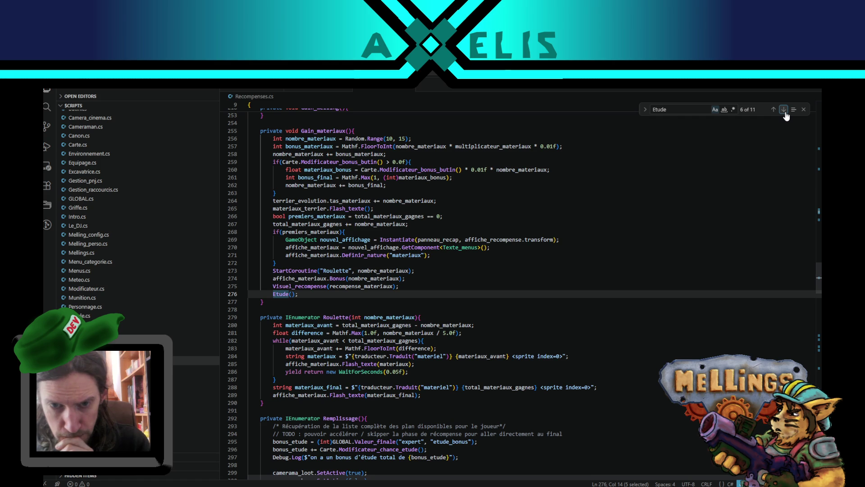
left_click(784, 109)
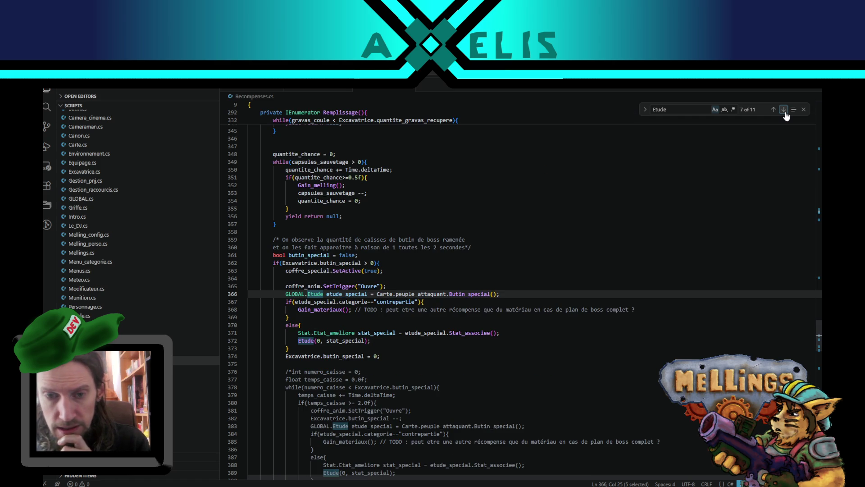
left_click(773, 110)
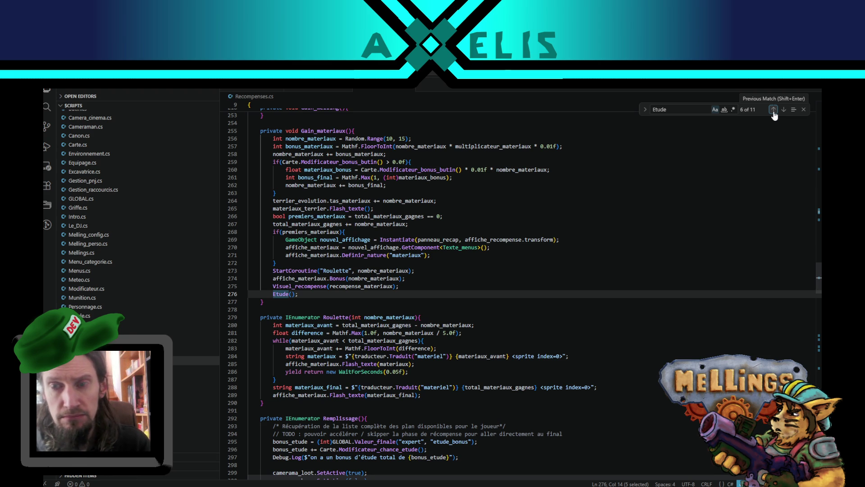
left_click(301, 293)
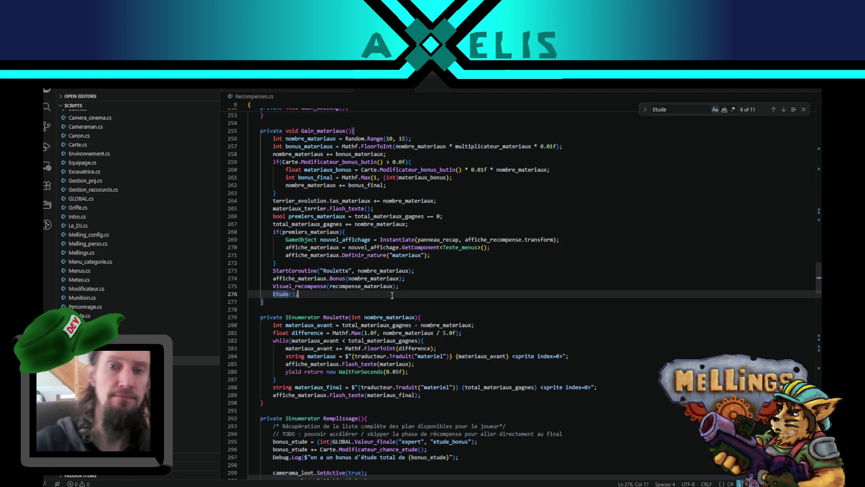
left_click(349, 131)
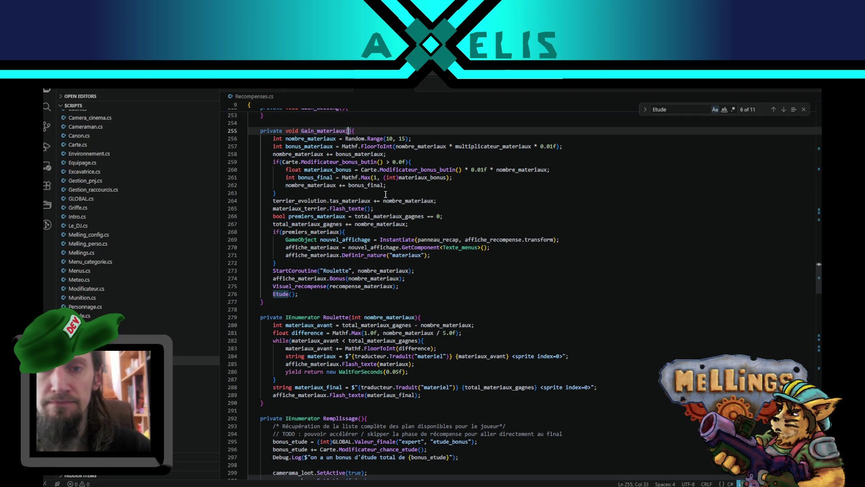
- Add 'bool contrepartie=false' to Gain_materiaux's signature and insert 'if(!contrepartie){' before Etude()
type("bool")
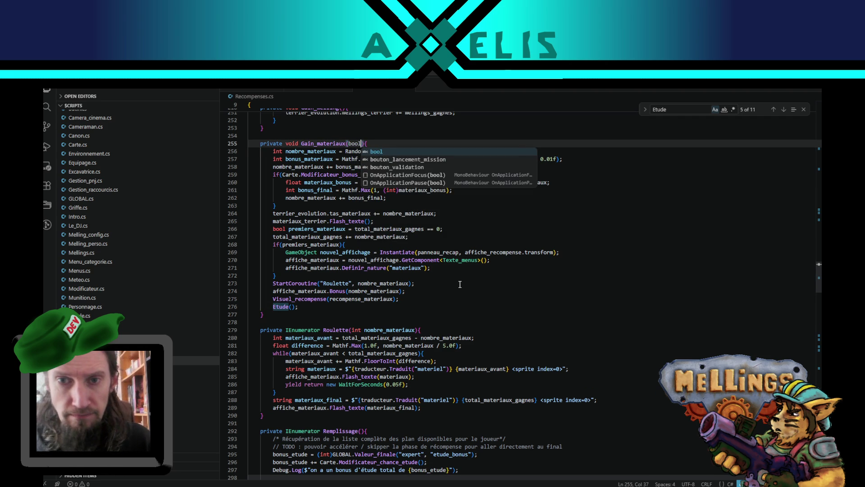
type(" contre")
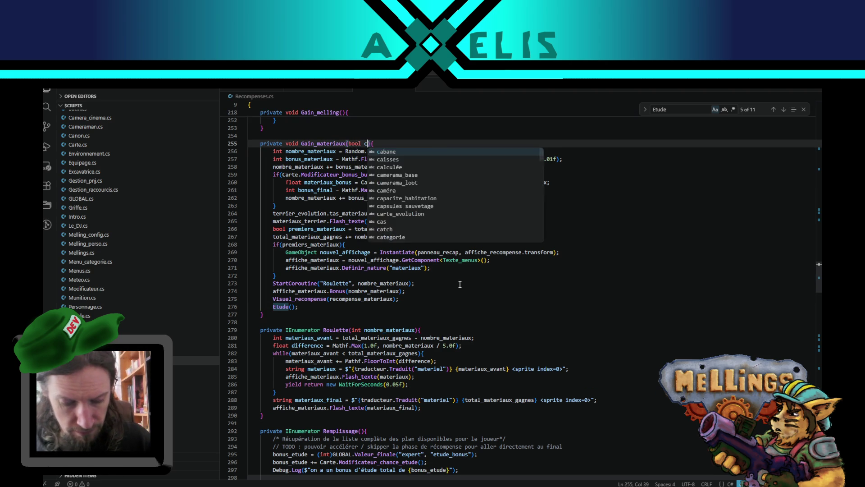
type("partie")
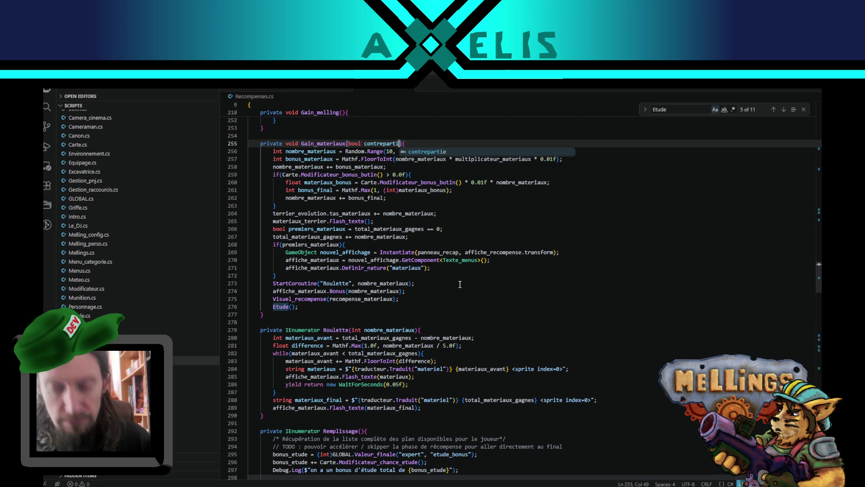
type("=false")
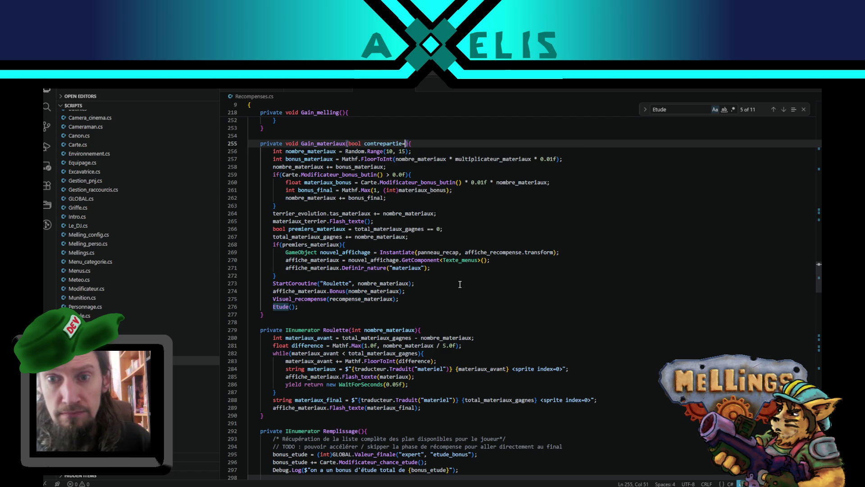
key("Escape")
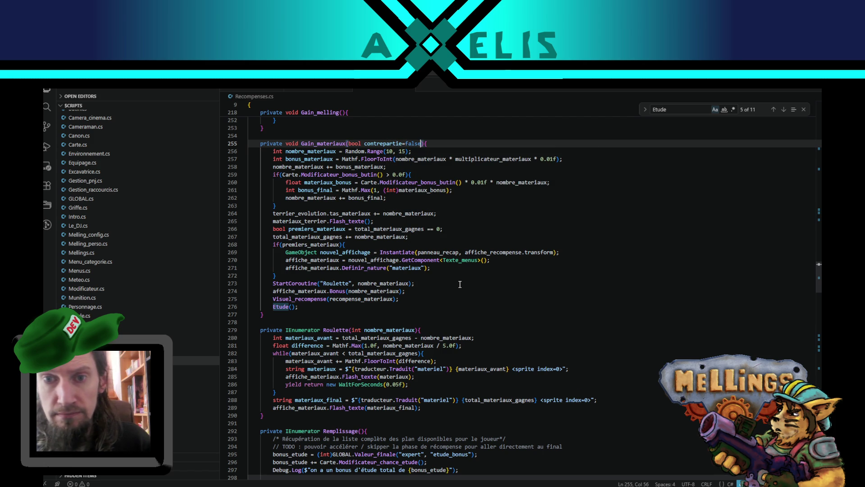
left_click(405, 301)
key("Return")
type("if(!")
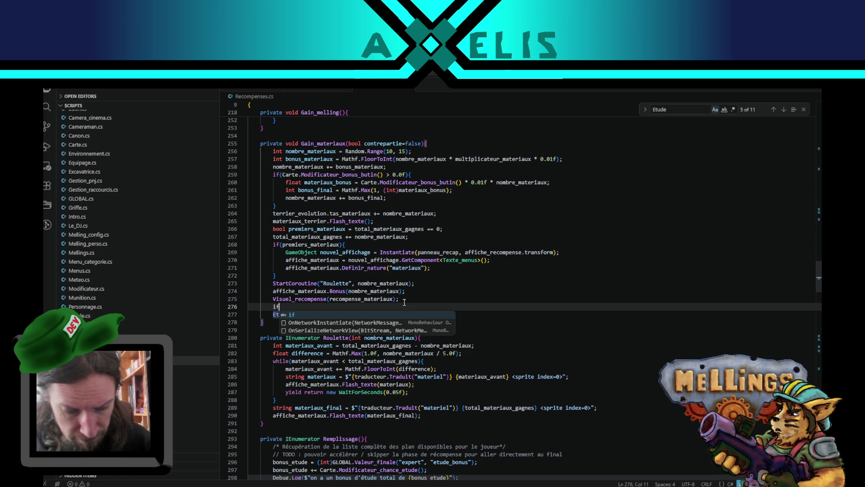
type("contrepartie)")
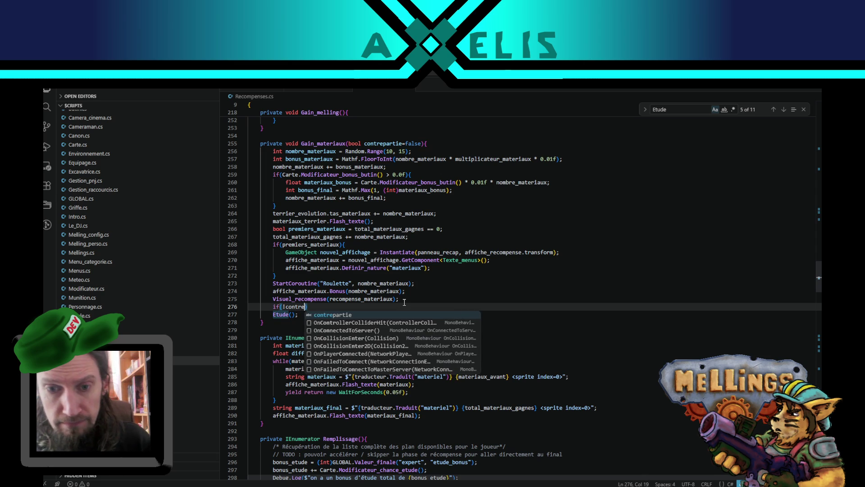
type("{")
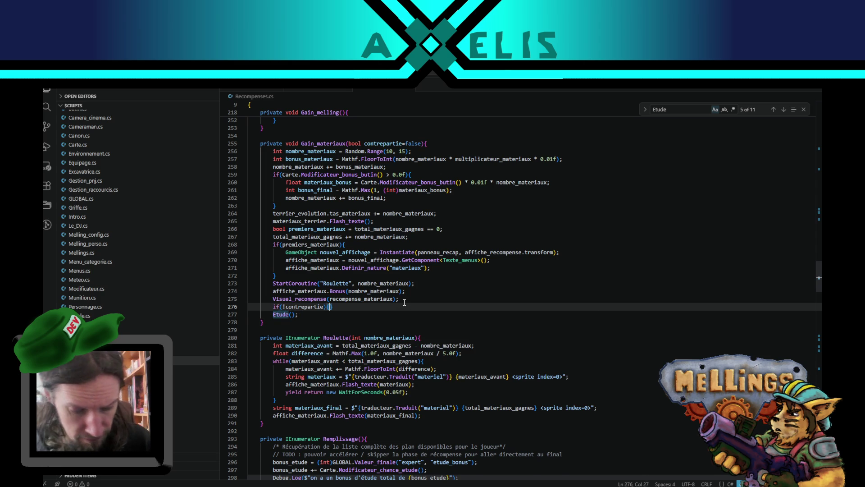
key("Return")
- Move Etude(); inside the if(!contrepartie) block, then search the file for Gain_materiaux
key("Down")
key("Down")
key("alt+Up")
key("alt+Up")
key("Home")
key("Tab")
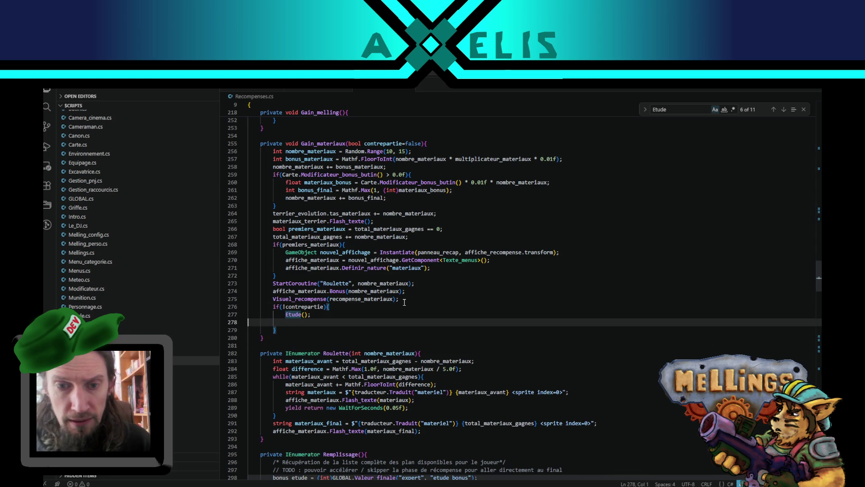
key("End")
key("Delete")
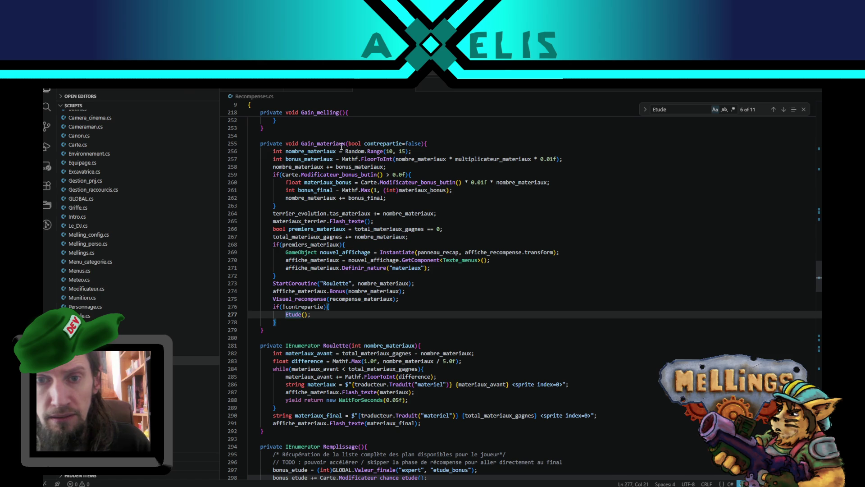
double_click(336, 143)
key("ctrl+f")
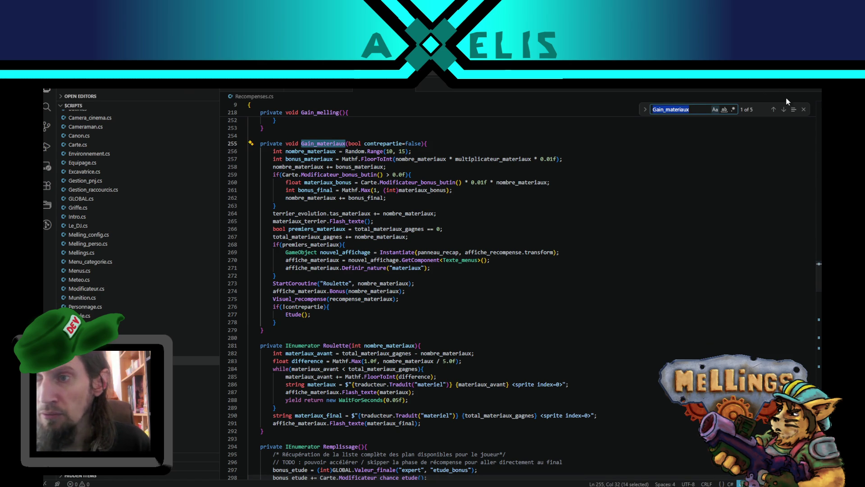
- Pass true to the Gain_materiaux() call on line 370
left_click(784, 109)
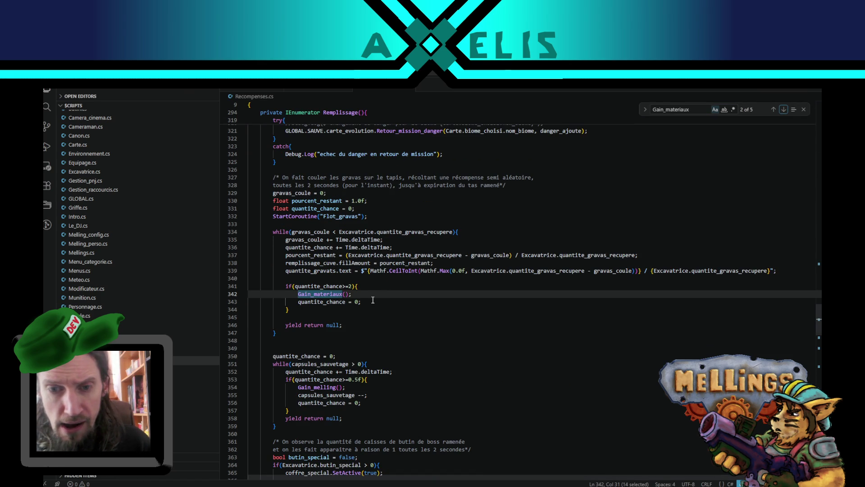
scroll(293, 232, "up", 10)
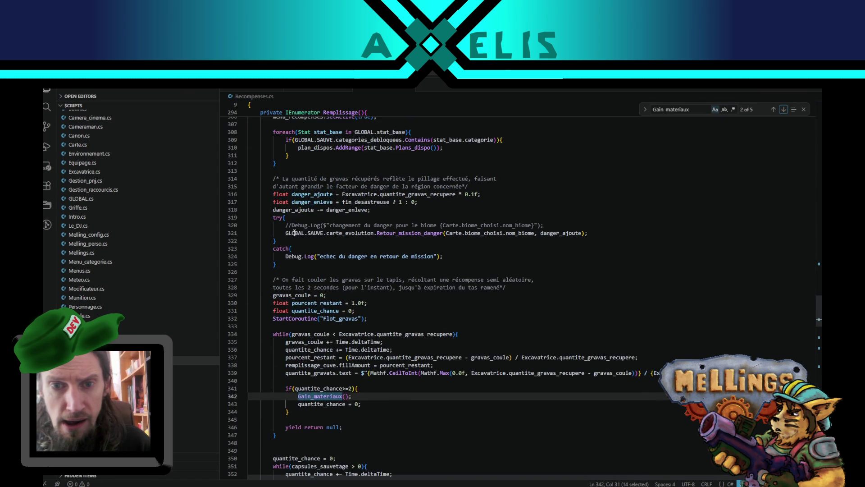
scroll(294, 233, "down", 19)
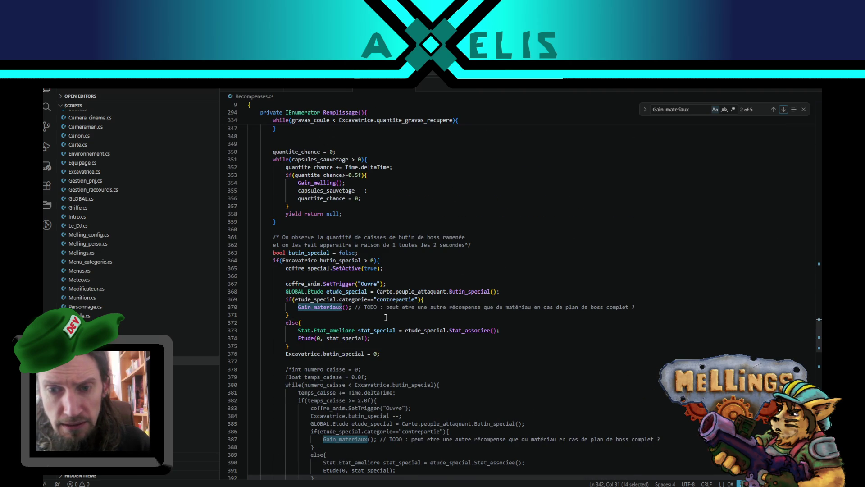
left_click(346, 307)
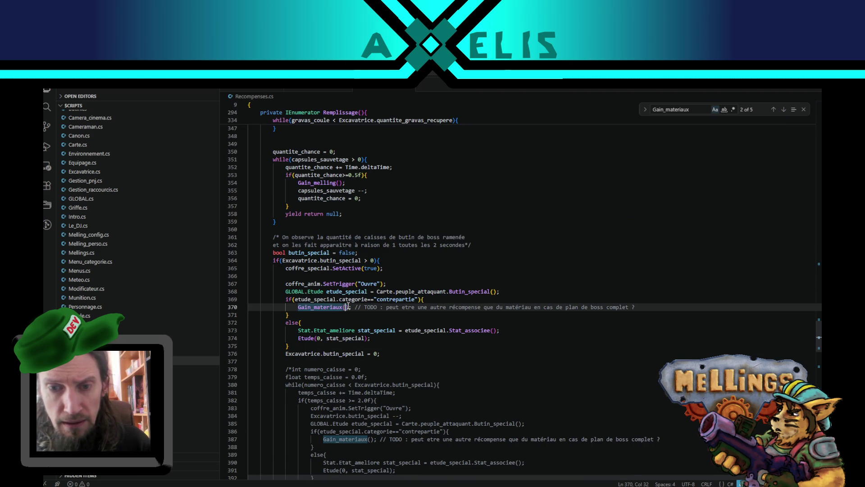
type("true")
- Pass true to the Gain_materiaux() call on line 416 as well
scroll(423, 355, "down", 5)
scroll(405, 331, "down", 8)
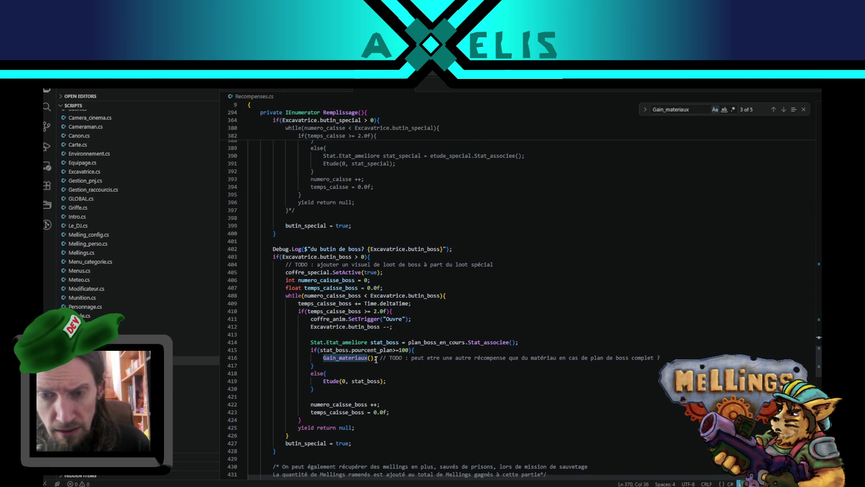
left_click(370, 357)
scroll(424, 416, "down", 3)
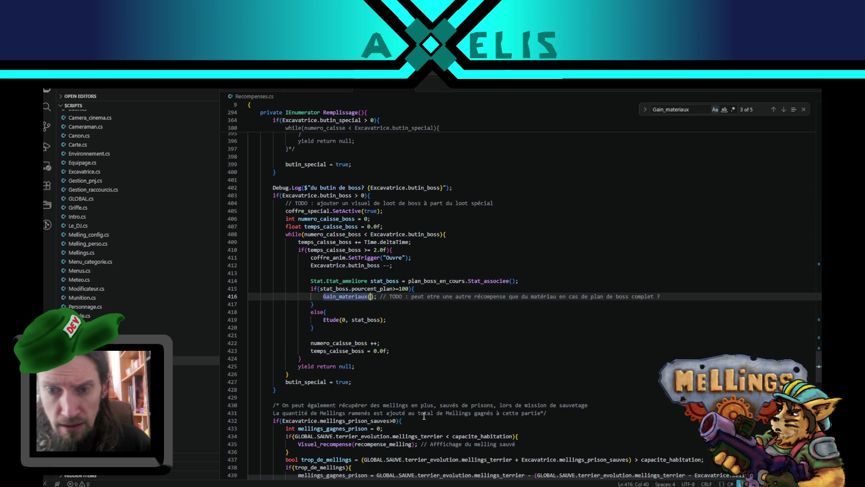
type("true")
key("Escape")
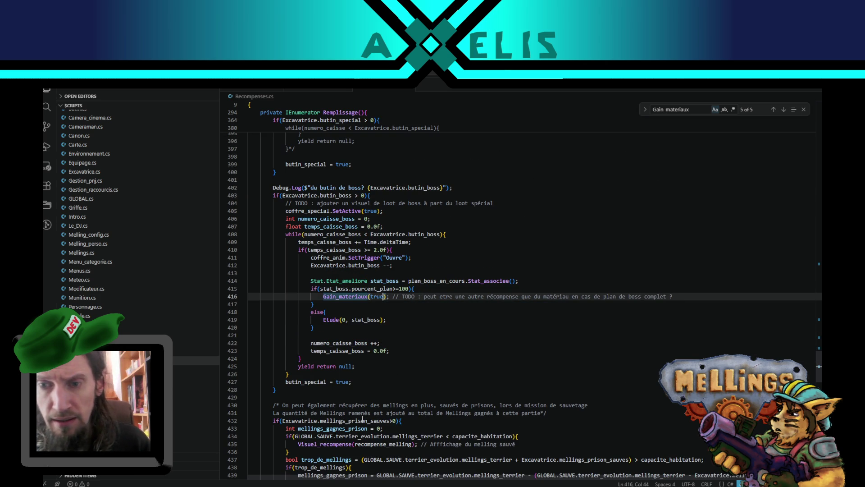
scroll(336, 277, "down", 5)
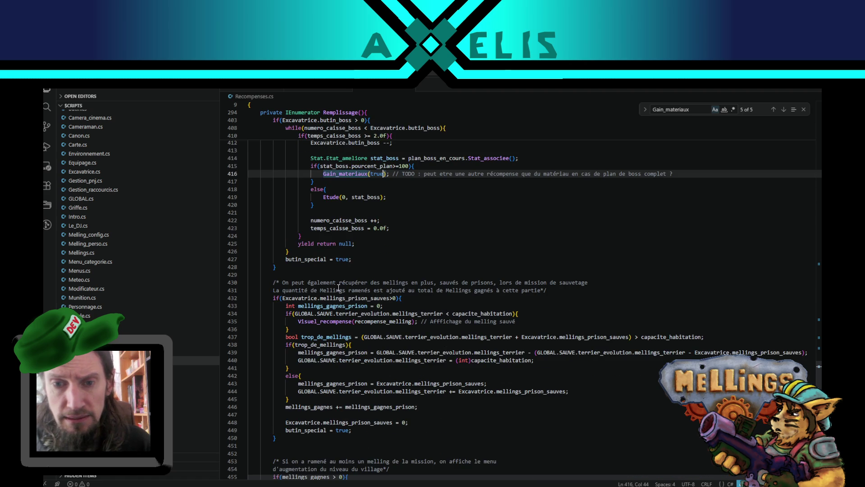
scroll(338, 286, "down", 20)
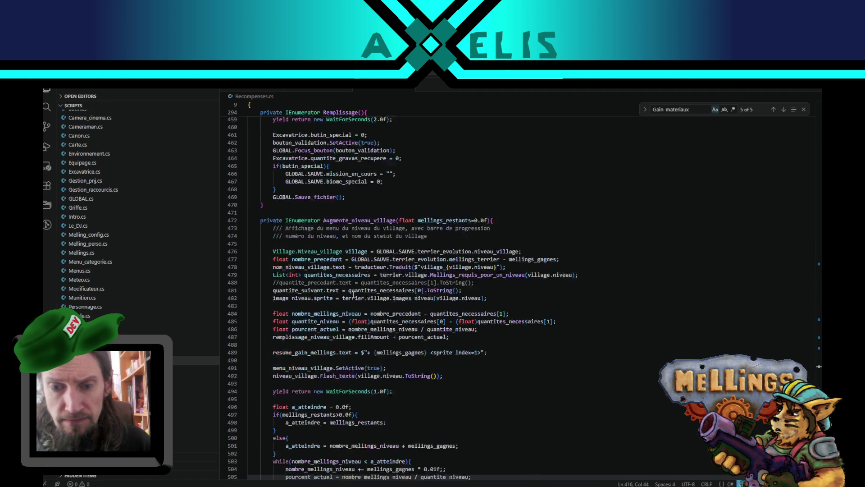
left_click(784, 109)
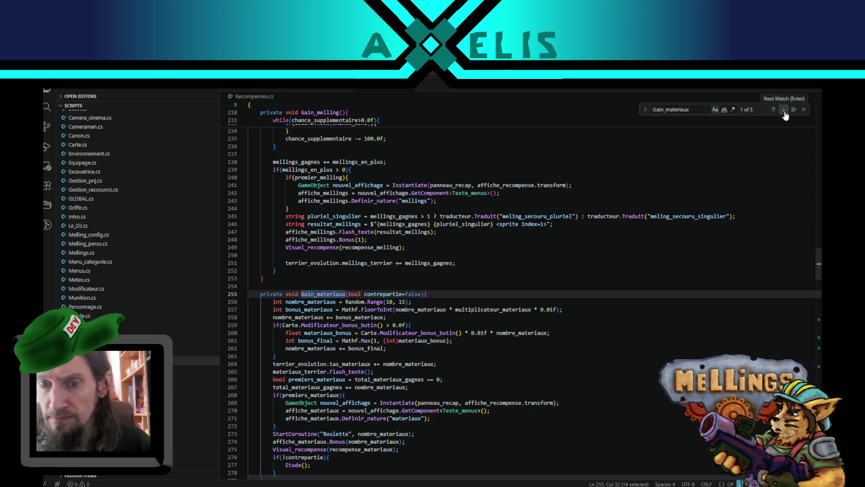
- Review the Gain_materiaux calls on lines 342, 370, 387 and 416
left_click(784, 109)
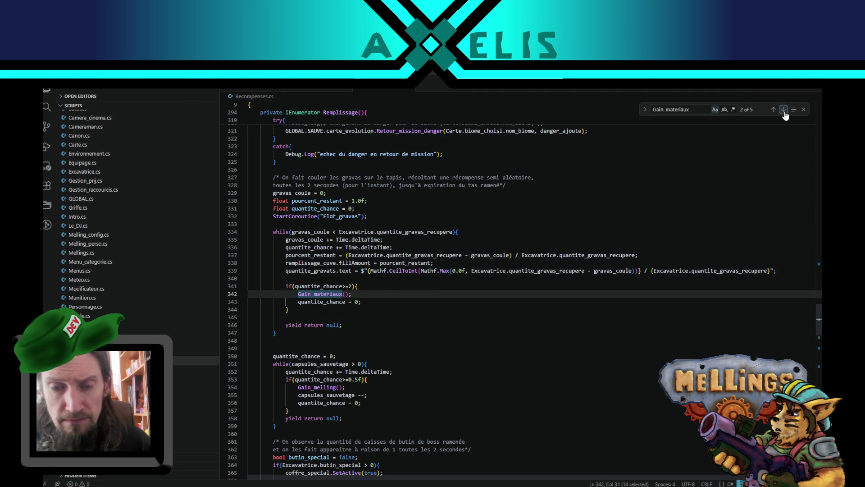
left_click(784, 110)
left_click(784, 109)
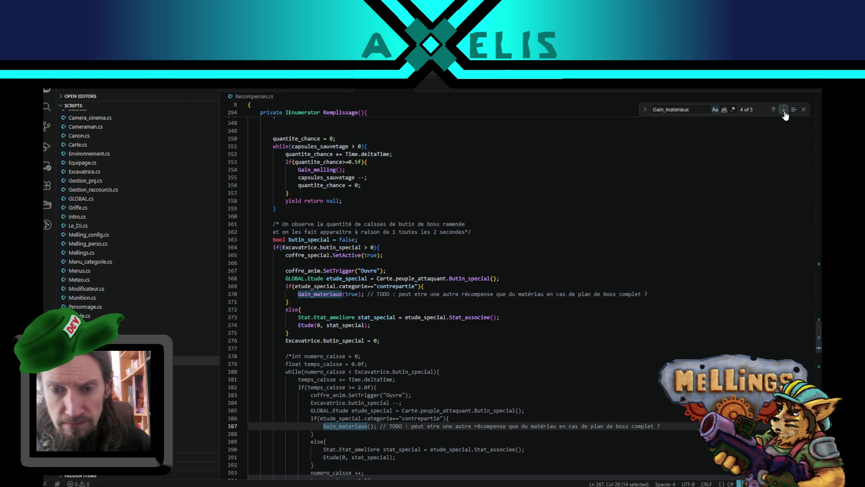
left_click(784, 110)
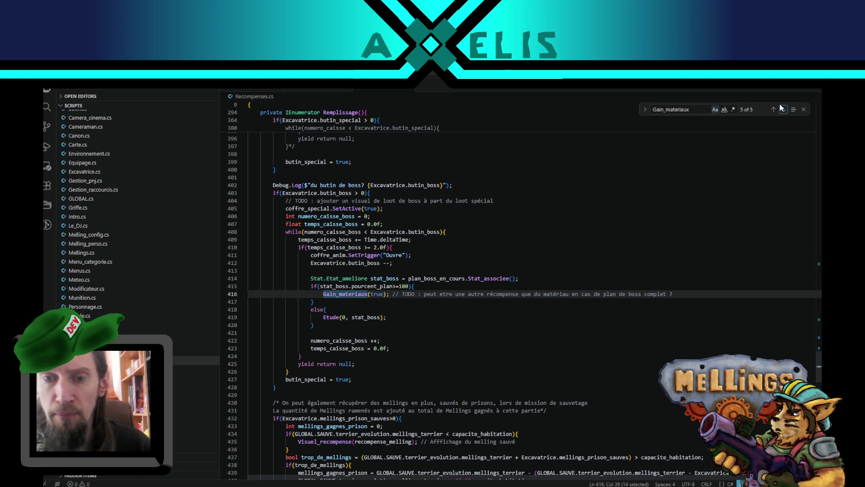
- Search Recompenses.cs for 'Etude' instead
scroll(334, 193, "up", 10)
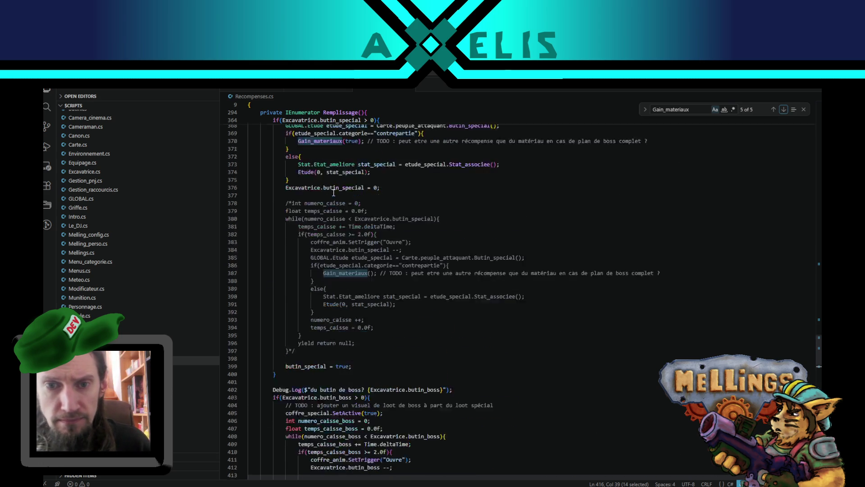
scroll(333, 192, "up", 10)
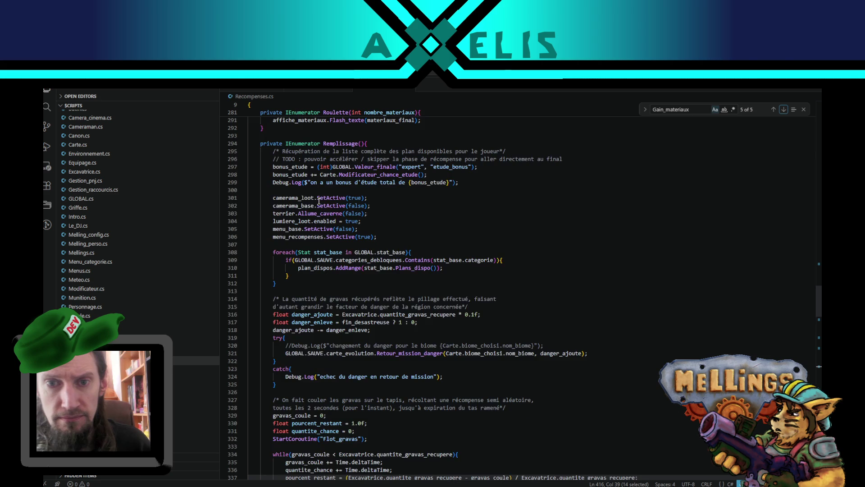
key("ctrl+f")
type("E")
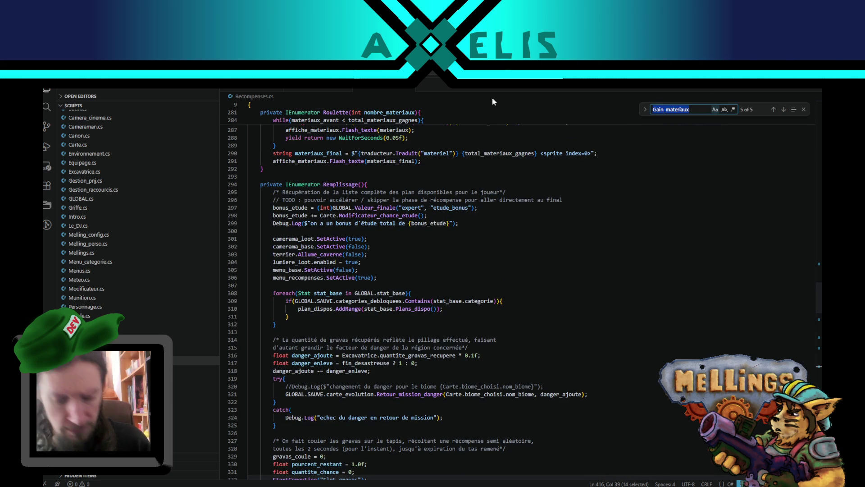
type("tude")
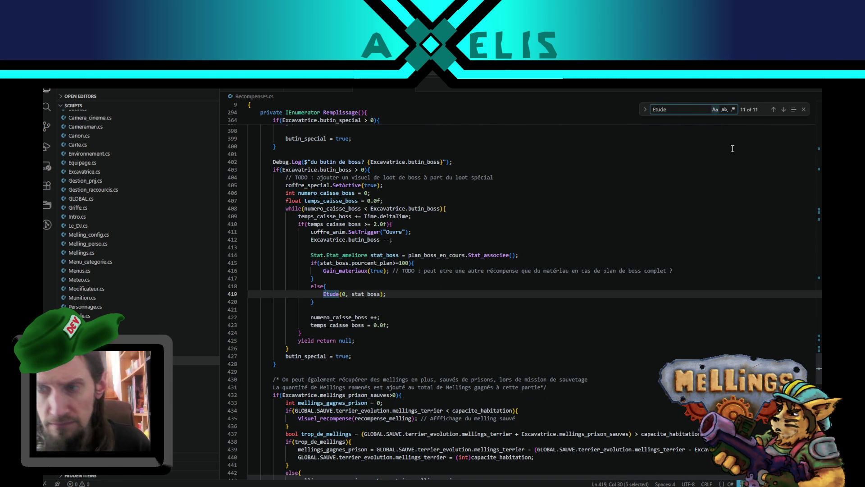
scroll(326, 301, "up", 6)
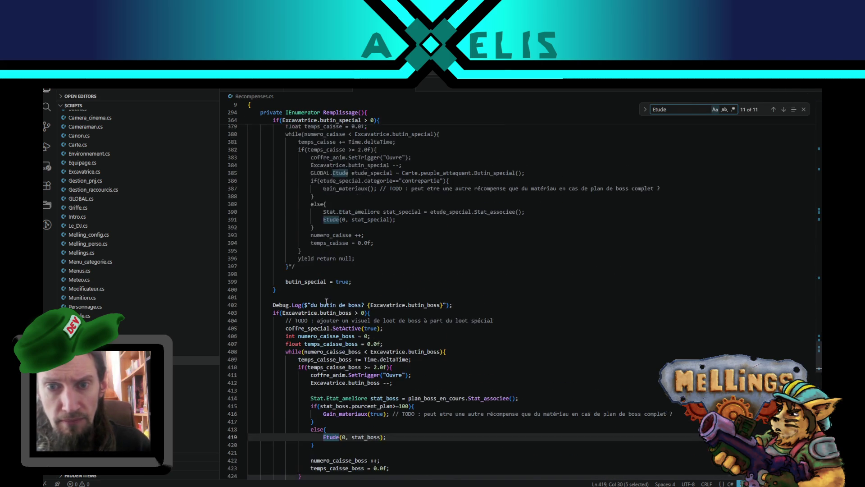
scroll(327, 302, "up", 5)
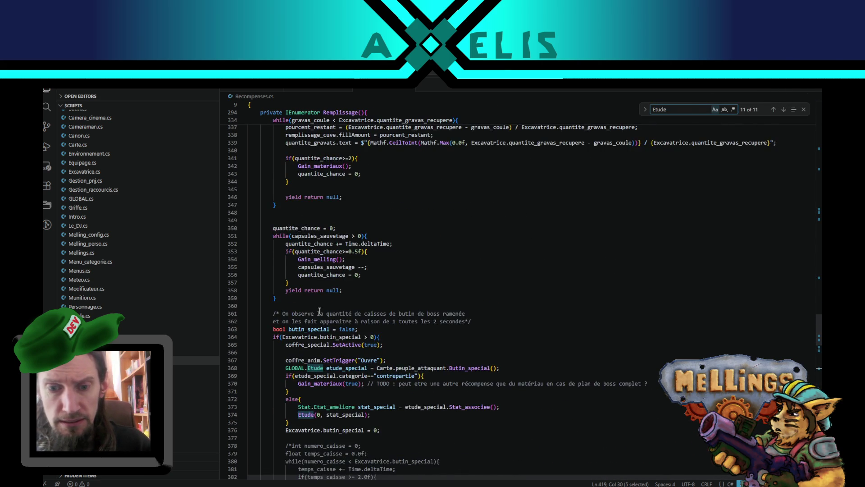
scroll(319, 311, "down", 4)
scroll(318, 329, "down", 4)
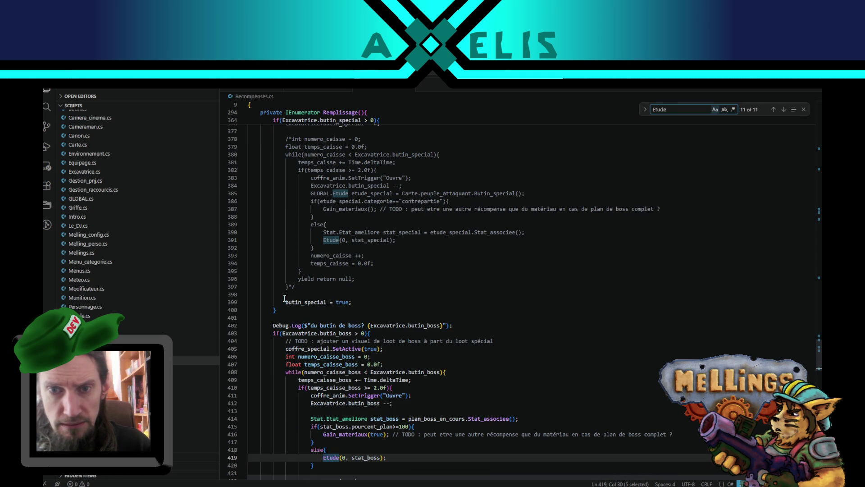
double_click(298, 155)
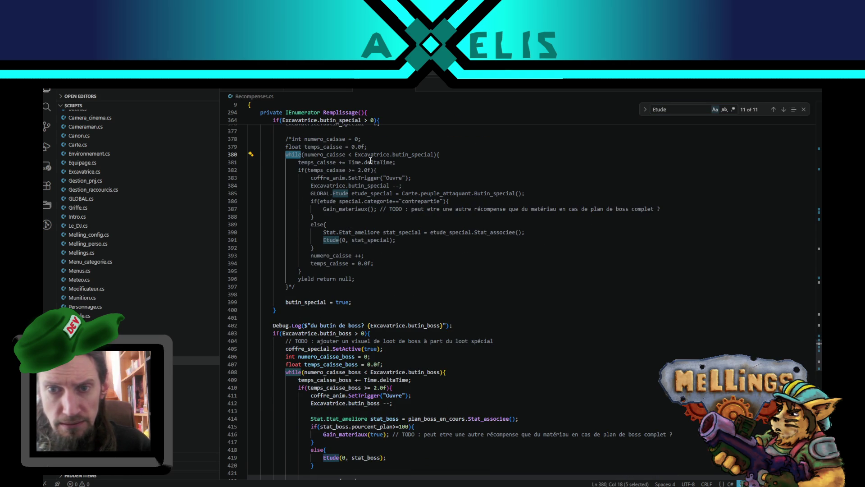
scroll(350, 300, "up", 5)
scroll(350, 299, "down", 3)
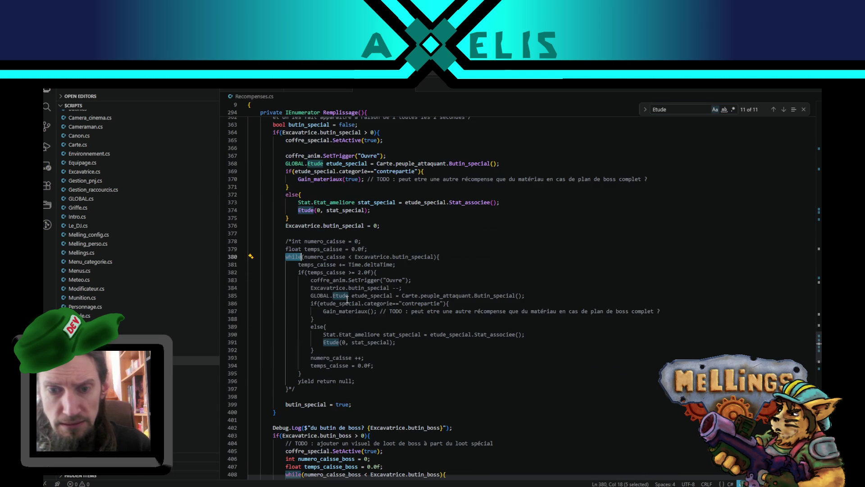
double_click(296, 226)
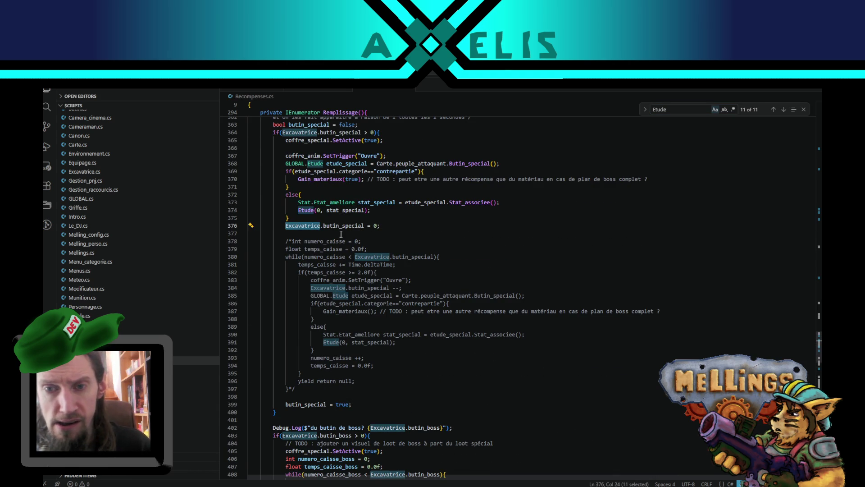
scroll(321, 225, "up", 3)
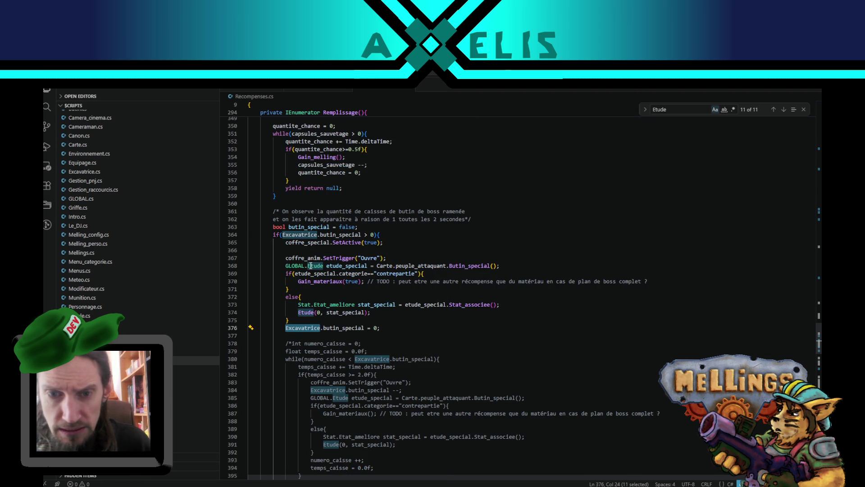
scroll(320, 302, "down", 3)
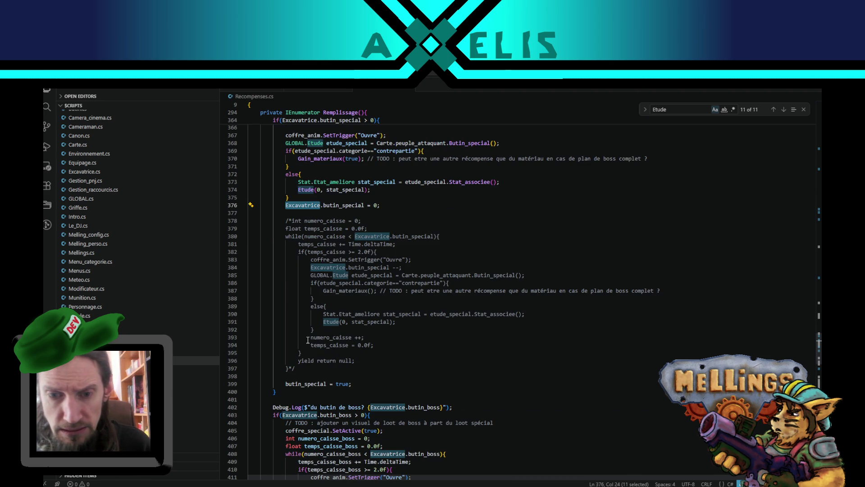
- Replace the 0 in Etude(0, stat_special) on line 374 with Excavatrice.butin_special
left_click(307, 199)
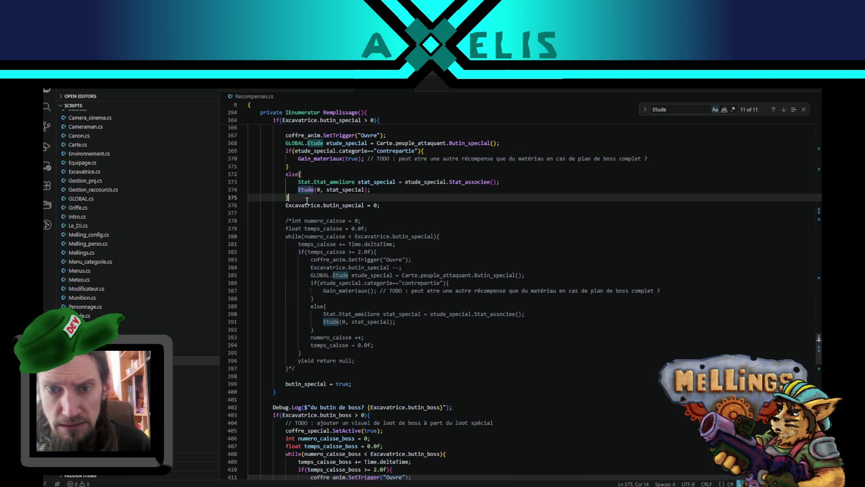
left_click_drag(285, 205, 364, 205)
key("ctrl+c")
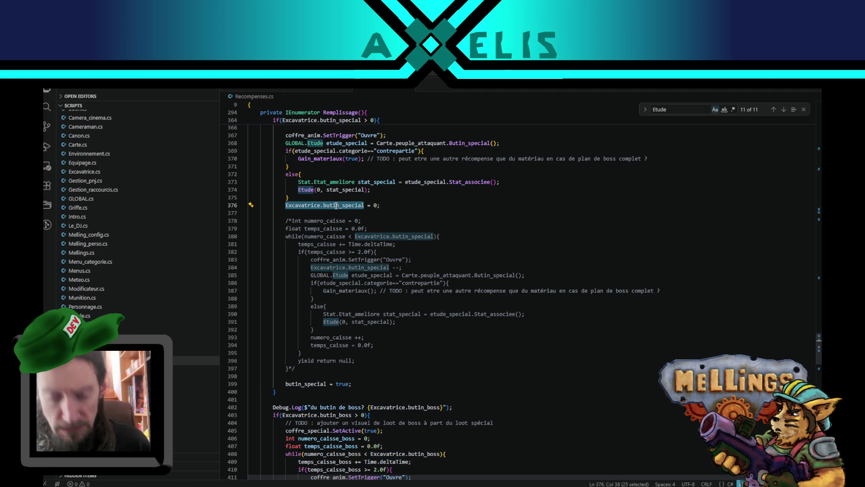
left_click(318, 190)
key("BackSpace")
key("ctrl+v")
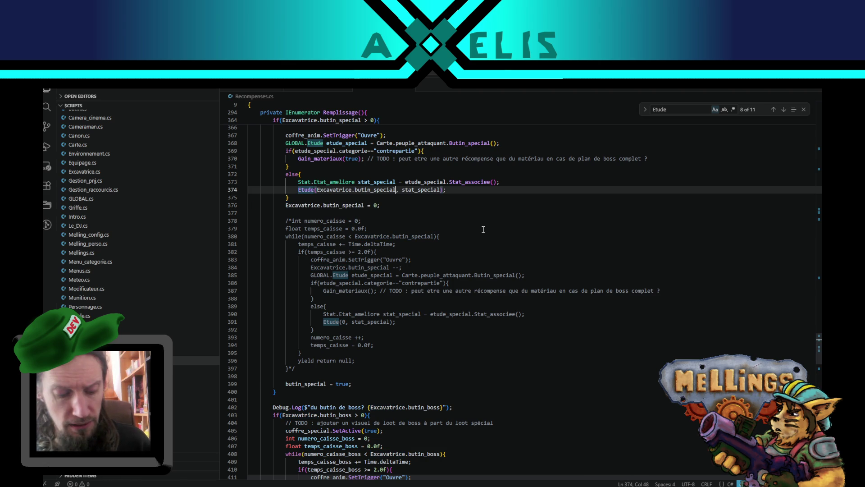
scroll(483, 229, "up", 4)
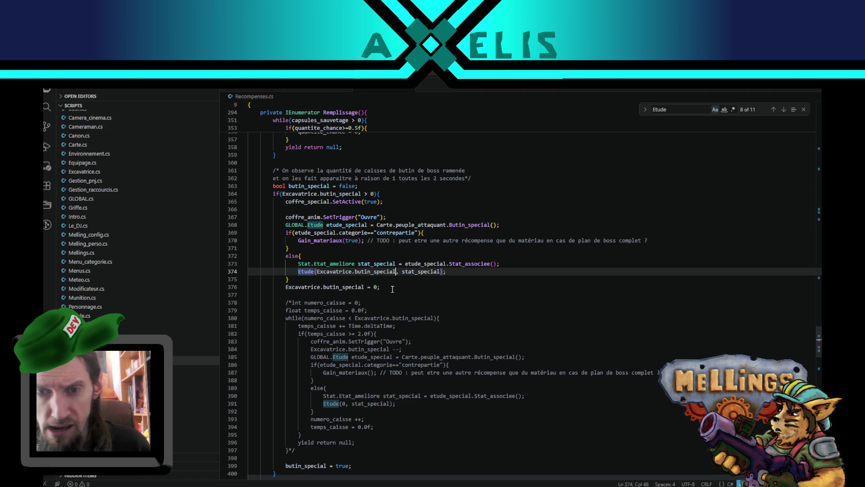
scroll(399, 284, "down", 3)
scroll(399, 288, "up", 3)
scroll(334, 319, "down", 10)
scroll(327, 349, "down", 3)
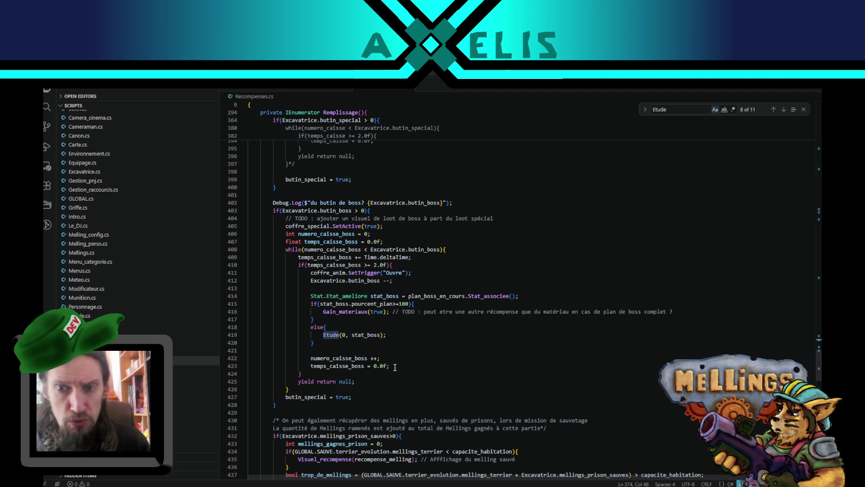
scroll(320, 276, "up", 10)
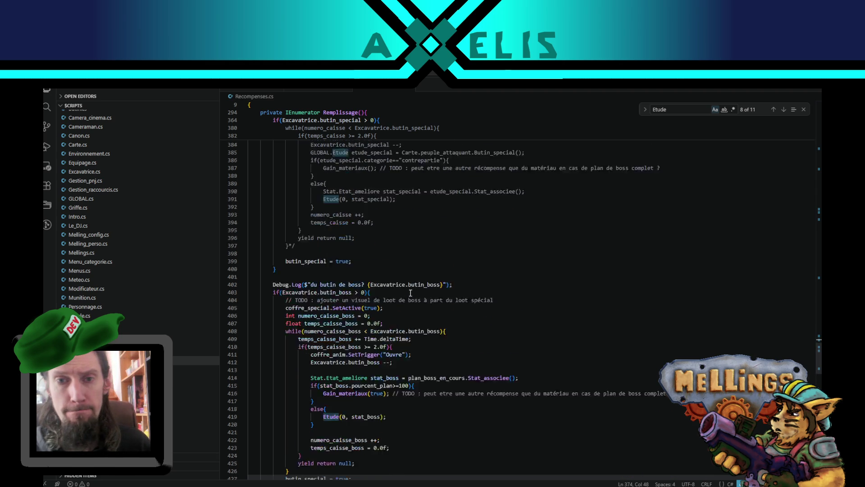
scroll(321, 276, "up", 1)
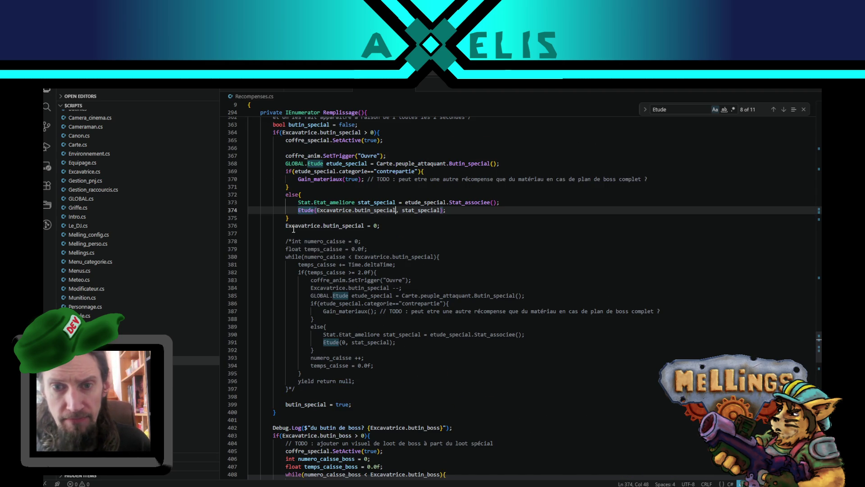
- Move the 'Excavatrice.butin_special = 0;' reset from line 376 to line 430 after the boss-loot block
left_click_drag(380, 225, 289, 225)
key("ctrl+c")
left_click(286, 225)
scroll(306, 381, "down", 10)
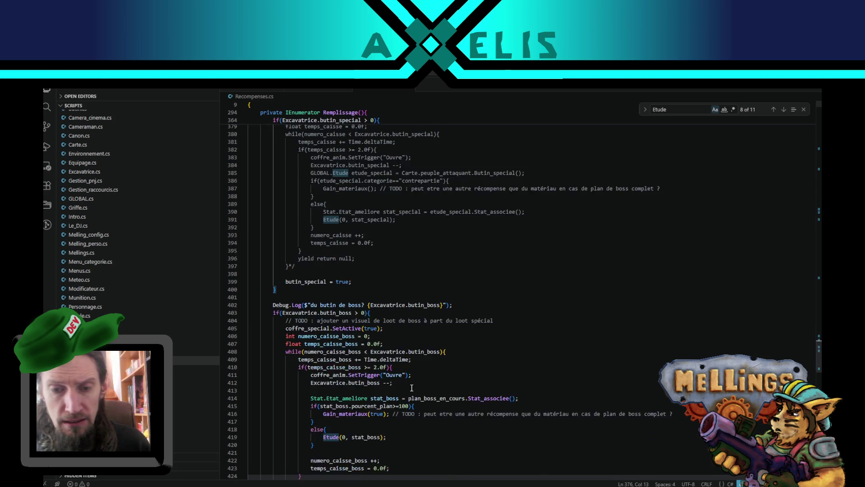
scroll(306, 380, "down", 3)
left_click(347, 365)
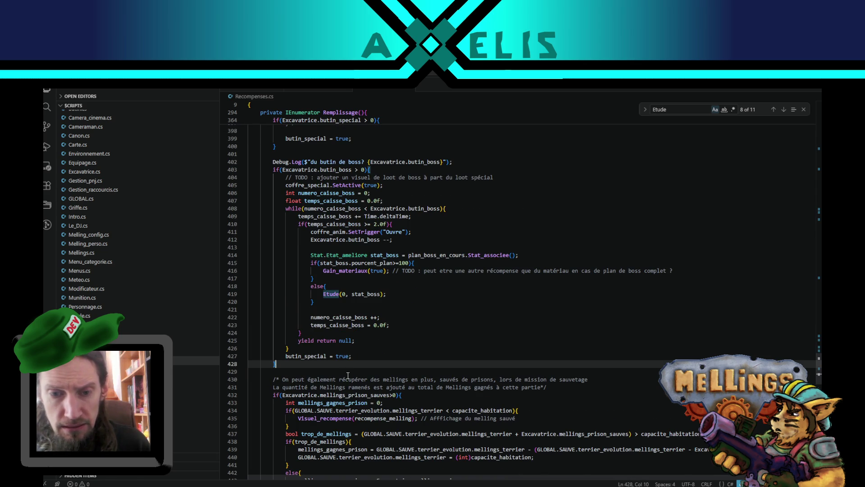
key("Return")
key("Return")
key("ctrl+v")
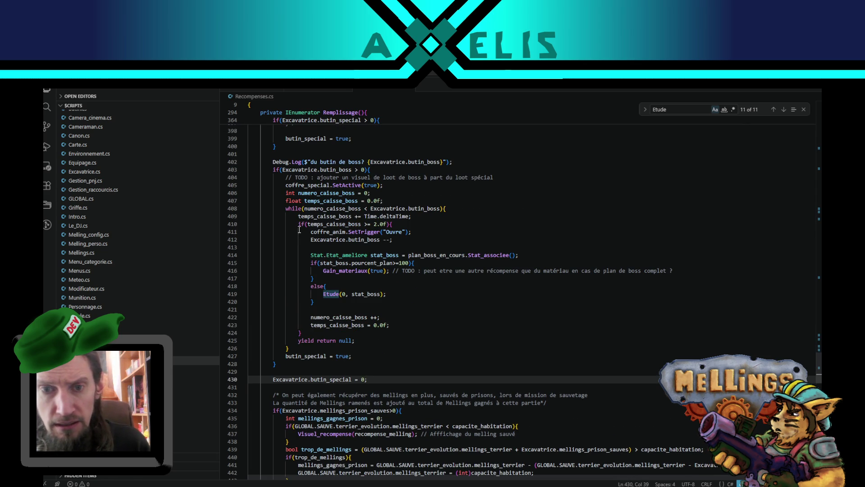
scroll(329, 244, "up", 3)
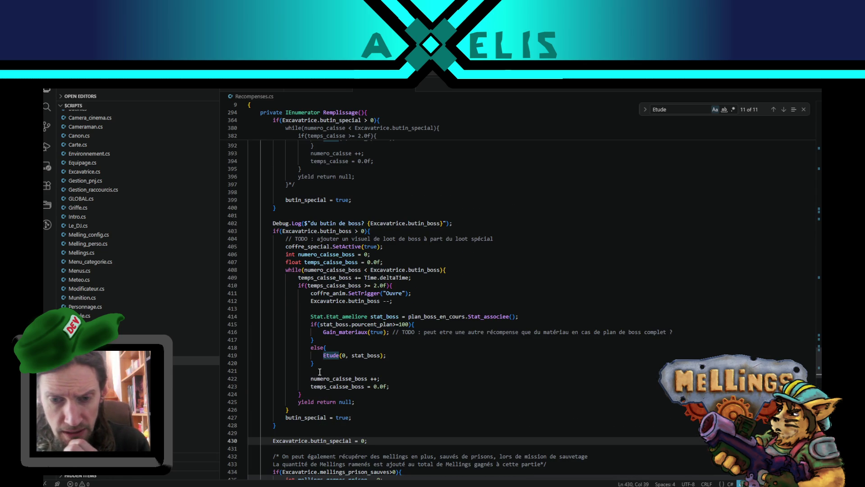
scroll(325, 380, "up", 10)
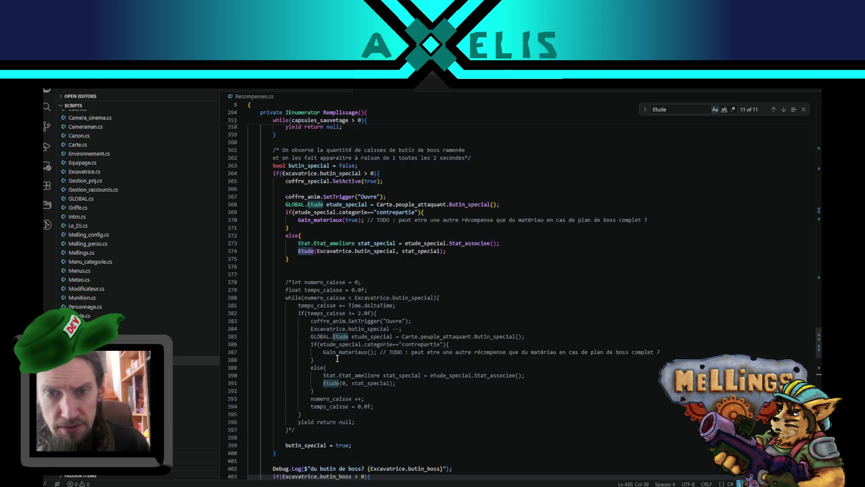
left_click(326, 279)
- Write 'yield return new WaitForSeconds(2.0f);' on line 376 in the special-loot branch
key("Return")
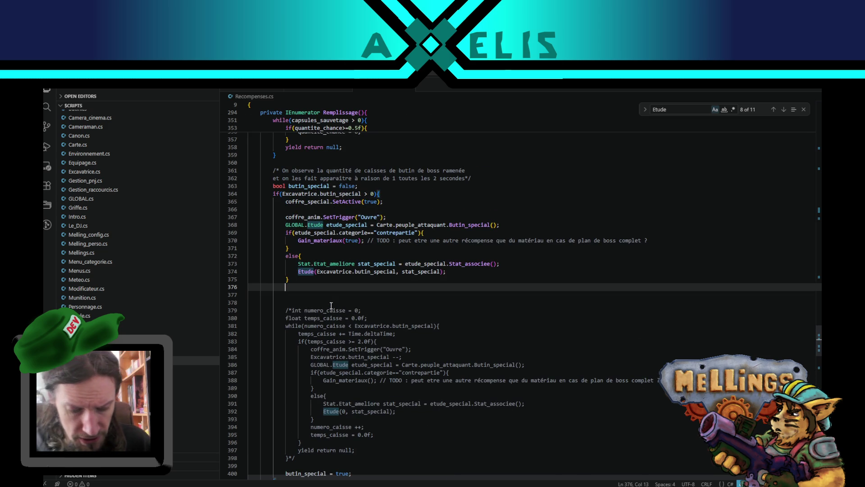
type("yield ")
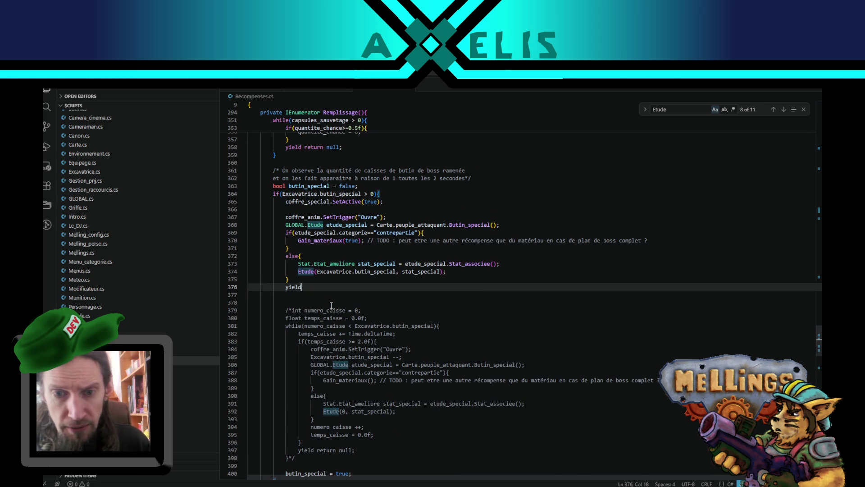
type("return n")
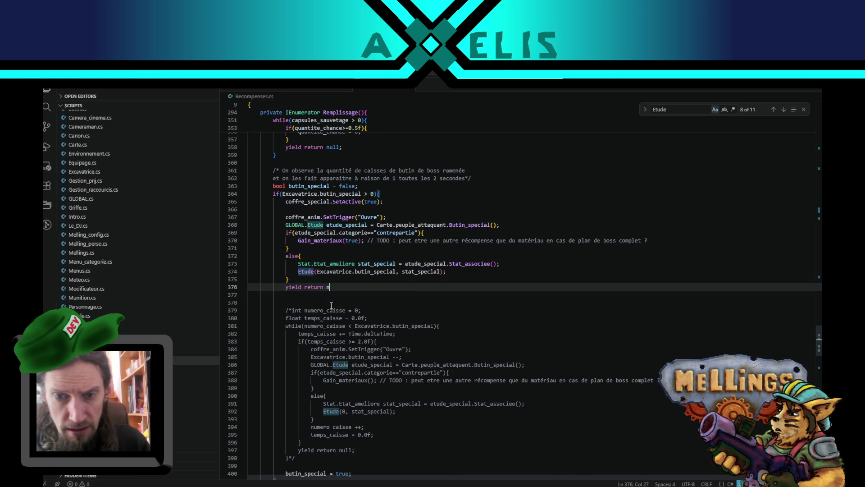
type("ew W")
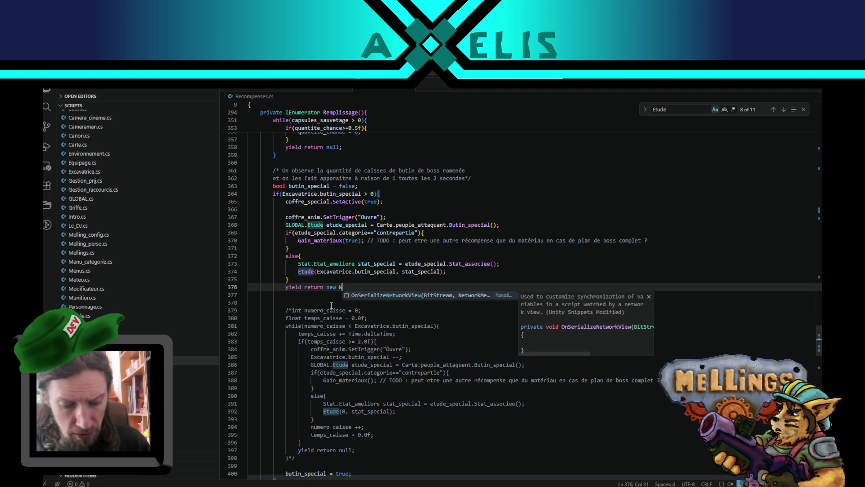
key("Return")
type("i")
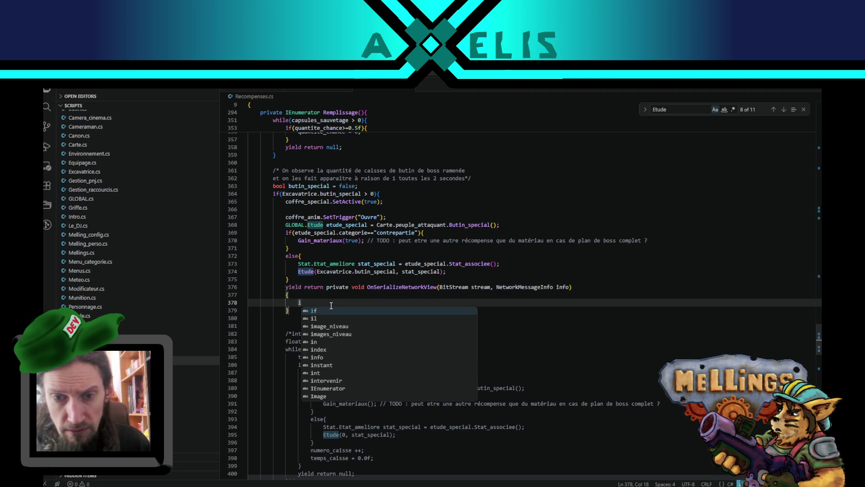
key("BackSpace")
key("ctrl+z")
type("Wait")
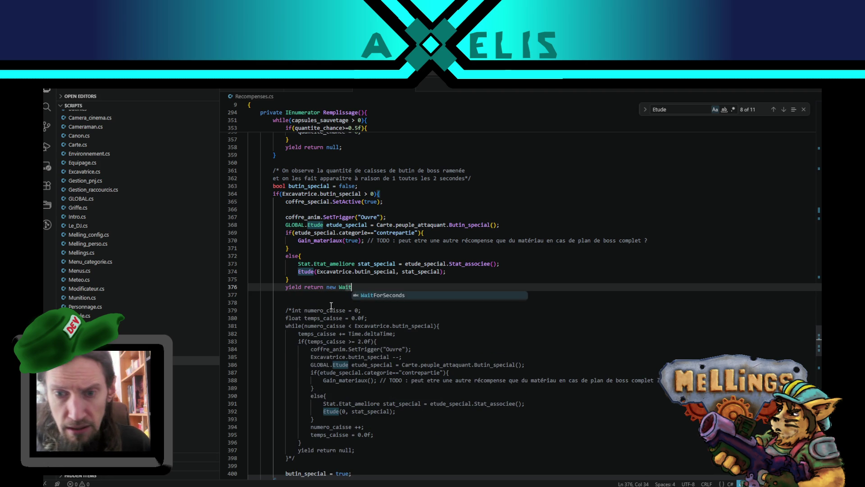
key("Tab")
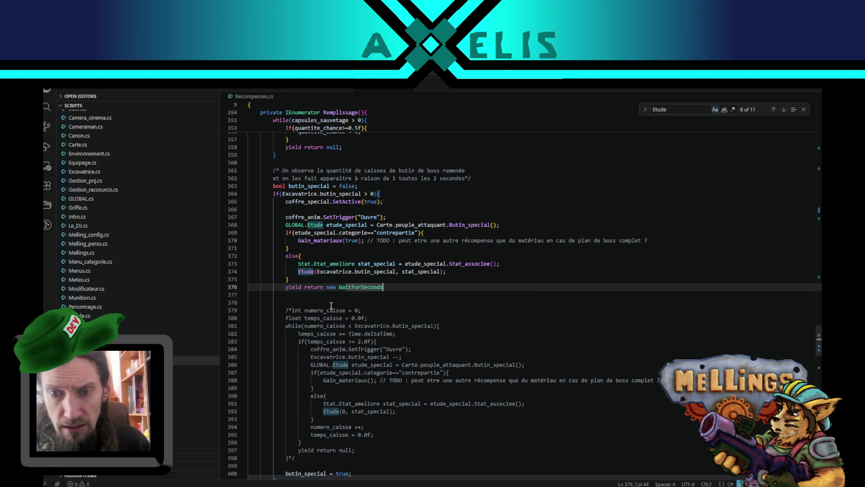
type("(")
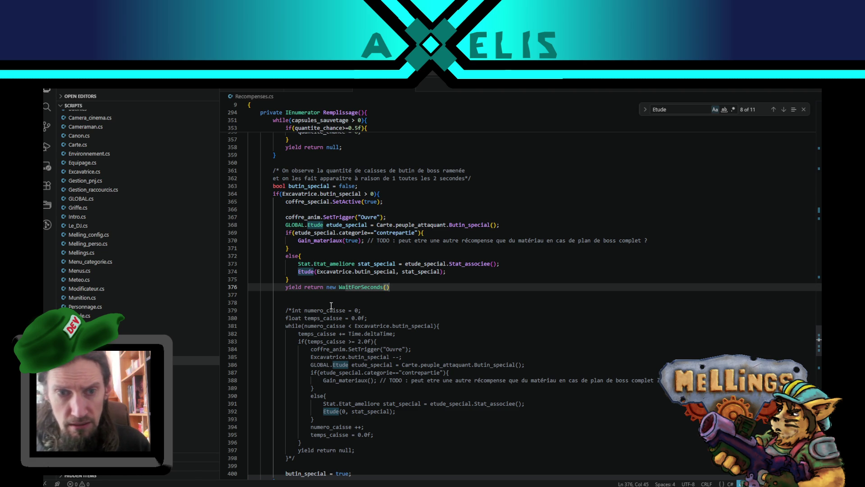
type("2.0f)")
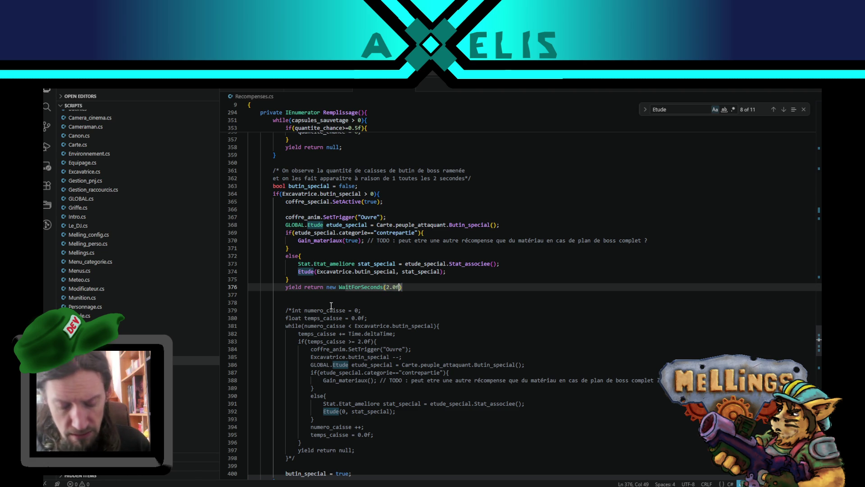
type(";")
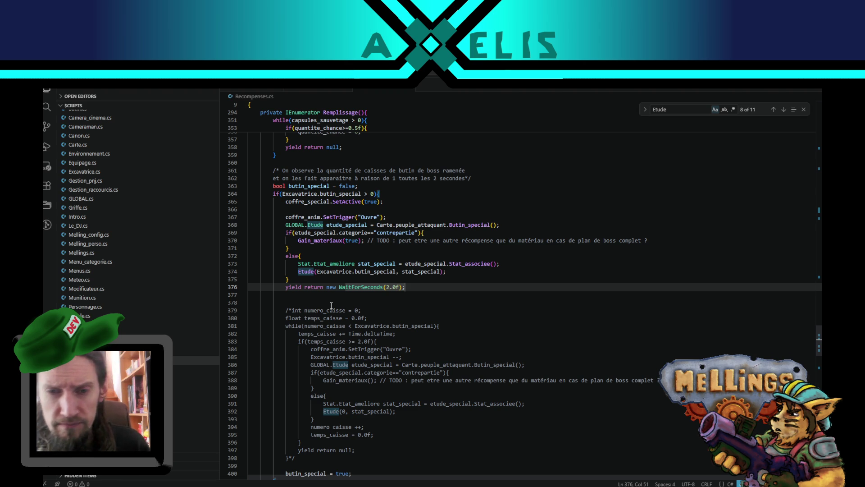
scroll(331, 306, "down", 6)
scroll(310, 255, "up", 4)
double_click(294, 225)
- Copy the WaitForSeconds(2.0f) line and paste it as line 431 after the boss-loot block
left_click_drag(296, 225, 439, 225)
key("ctrl+c")
scroll(270, 293, "down", 10)
scroll(280, 331, "down", 2)
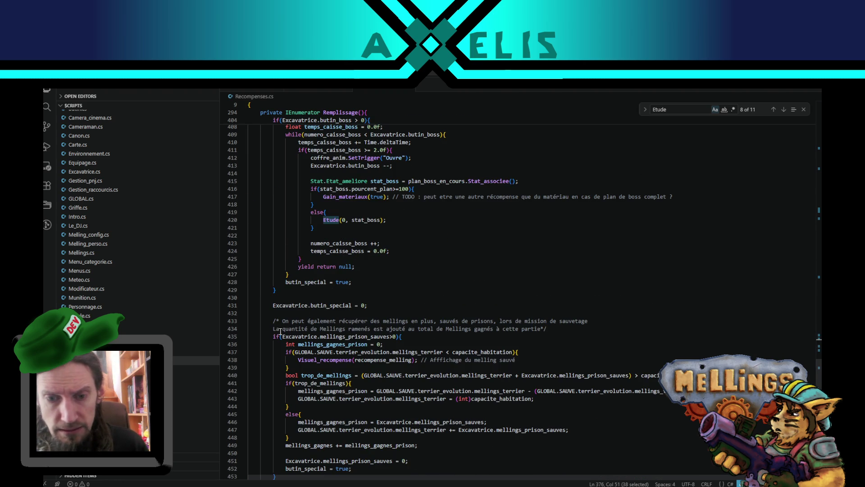
left_click(278, 289)
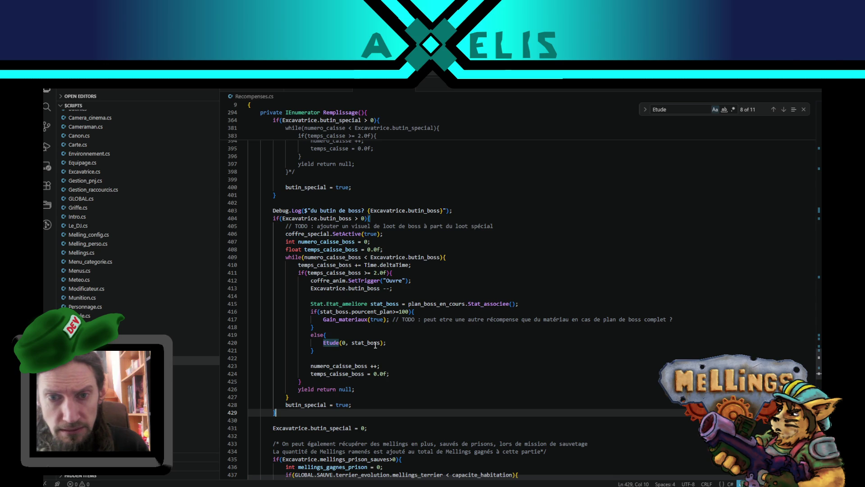
scroll(375, 345, "down", 2)
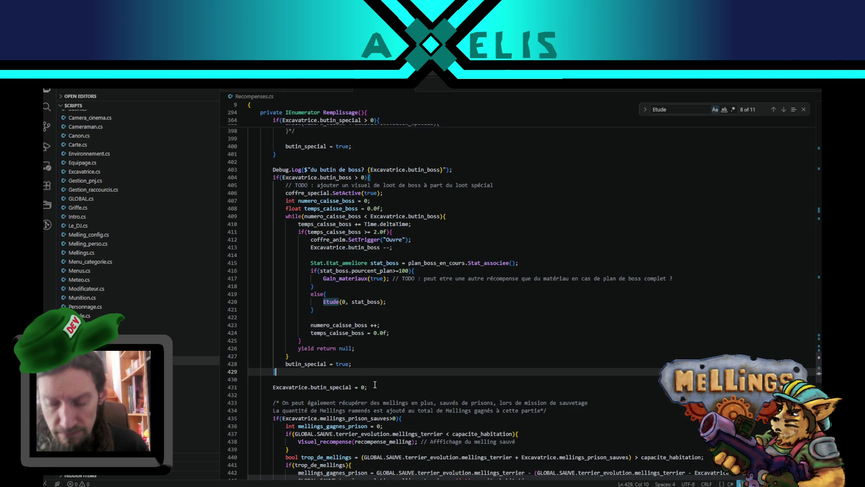
key("Return")
key("Return")
key("ctrl+v")
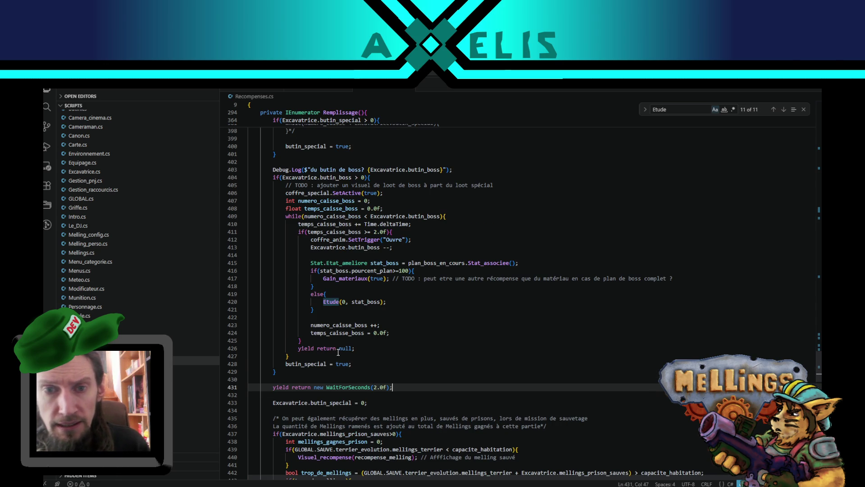
- Highlight the uses of butin_boss, Excavatrice and numero_caisse_boss in the boss-loot block
scroll(301, 324, "up", 2)
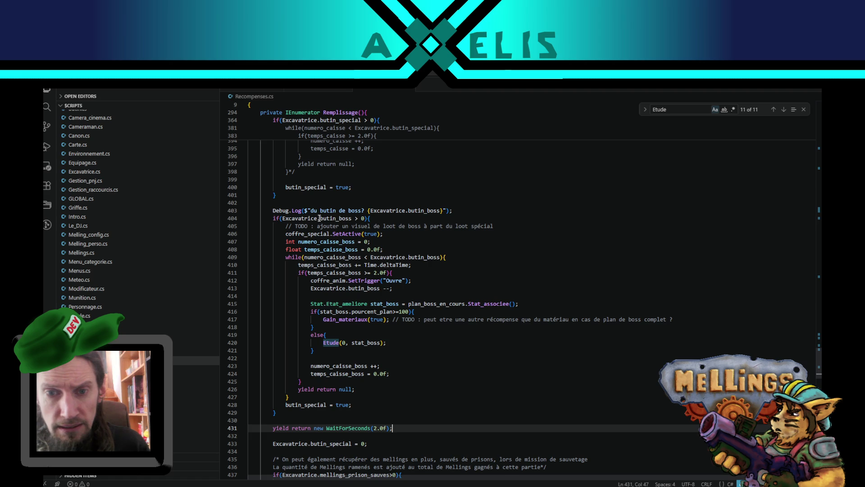
double_click(322, 218)
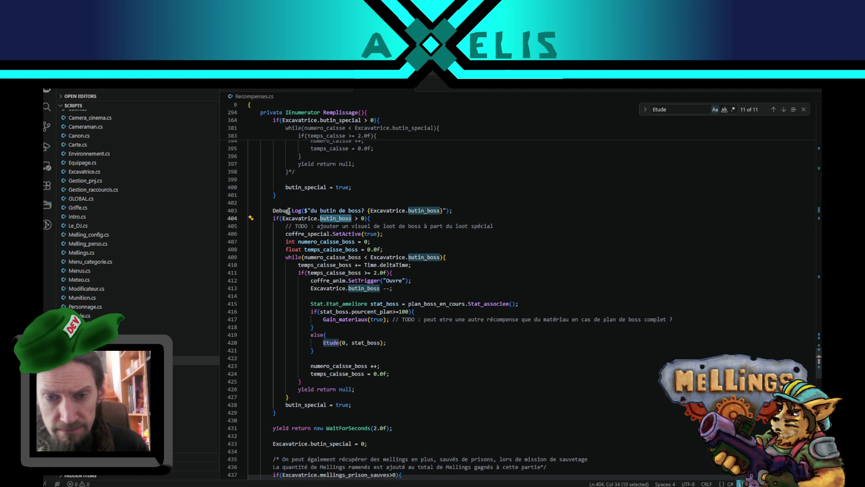
double_click(297, 218)
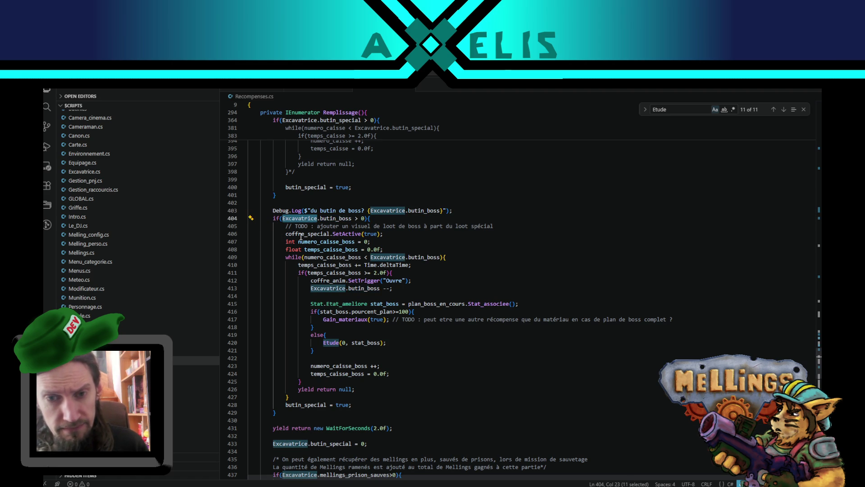
double_click(312, 242)
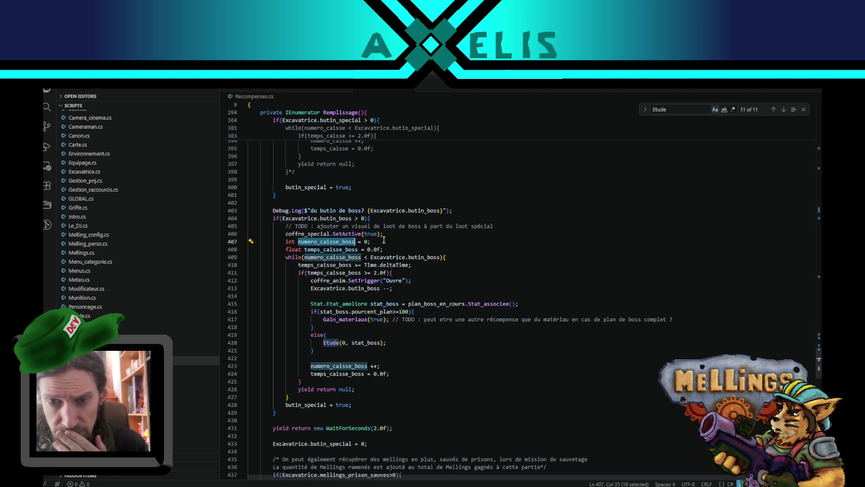
left_click(388, 234)
- Comment out the old boss loop with /* */ and open blank lines after the chest activation
key("Return")
key("Return")
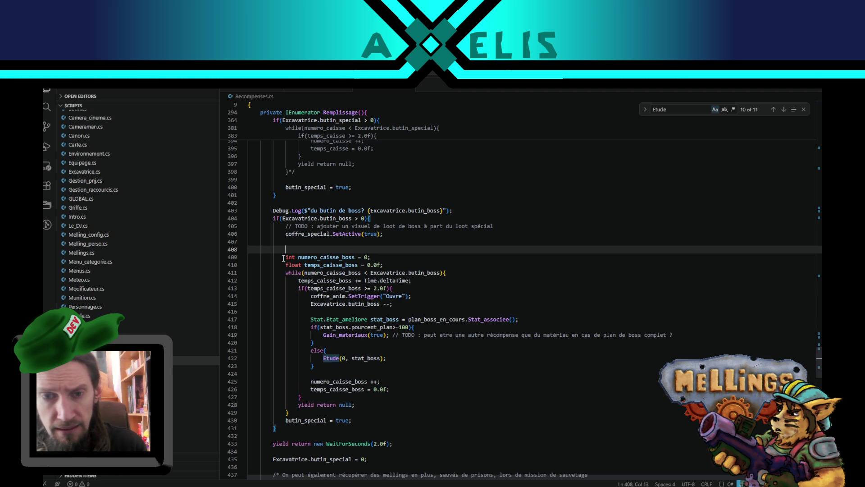
left_click(287, 257)
type("/*")
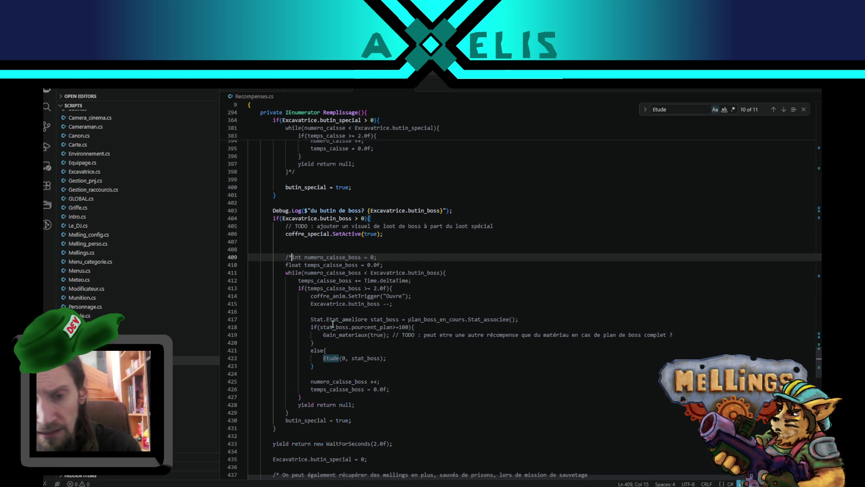
left_click(344, 411)
type("*/")
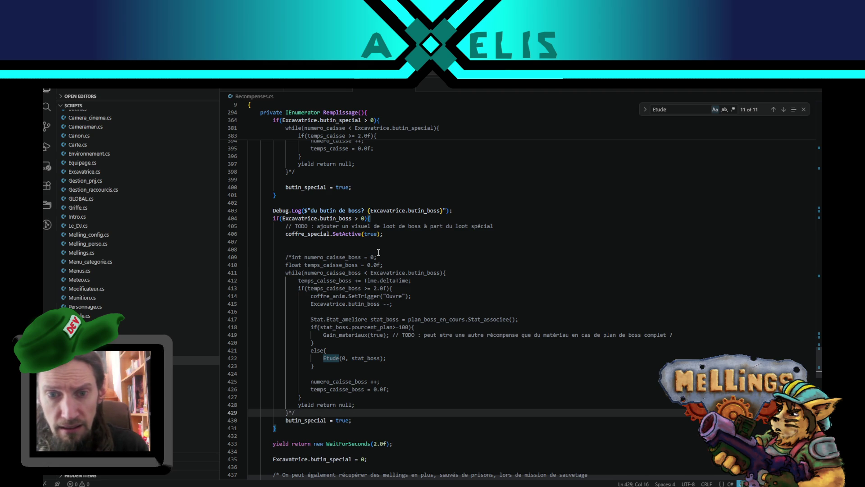
left_click(388, 234)
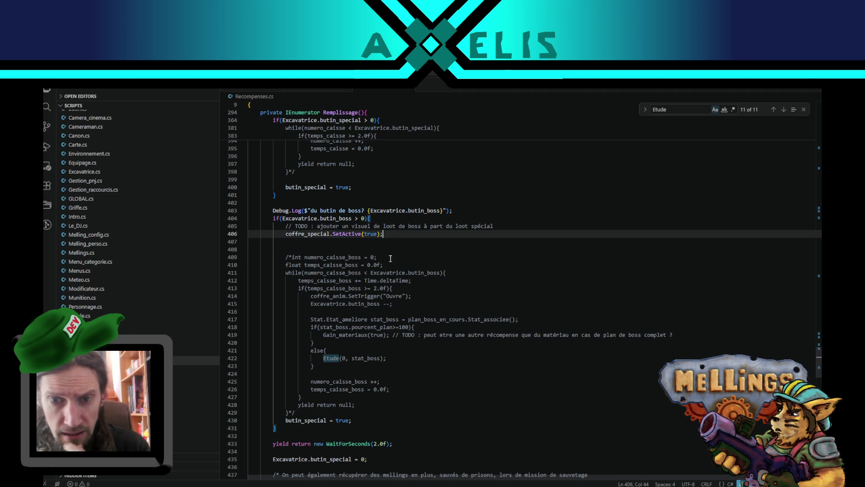
key("Return")
key("Return")
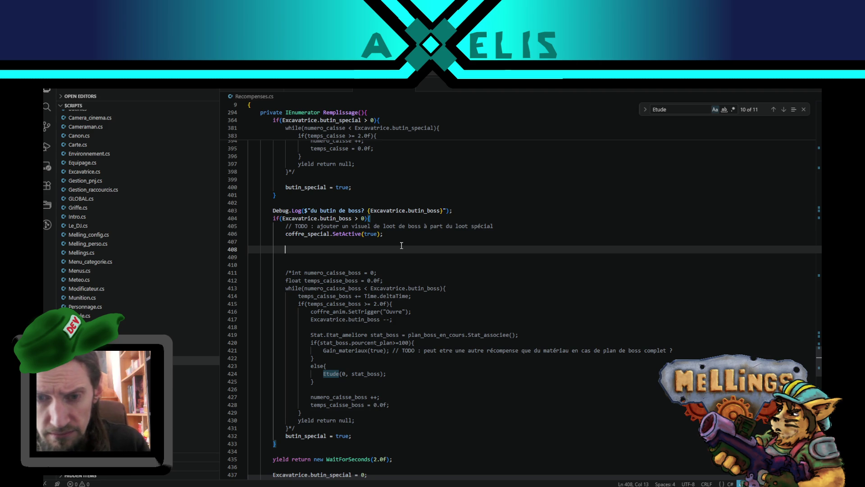
- Copy the chest-opening trigger and butin_boss decrement lines into empty line 409
left_click(320, 312)
left_click_drag(310, 312, 431, 310)
key("shift+Down")
key("ctrl+c")
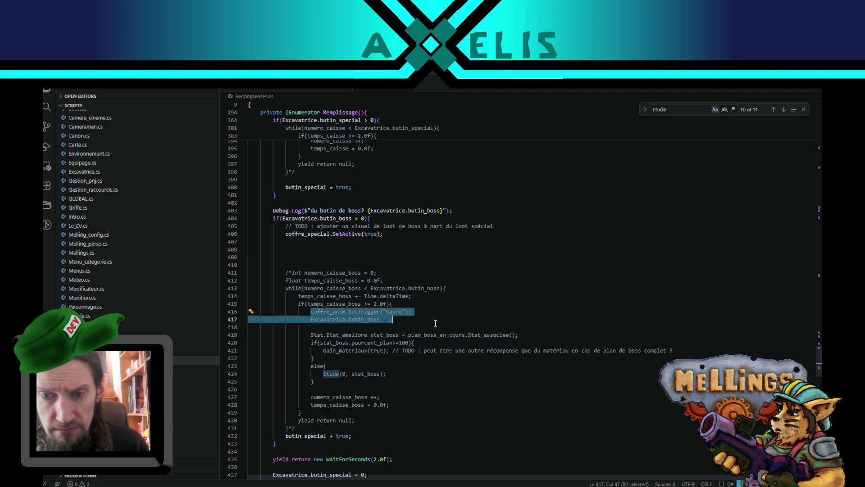
left_click(305, 257)
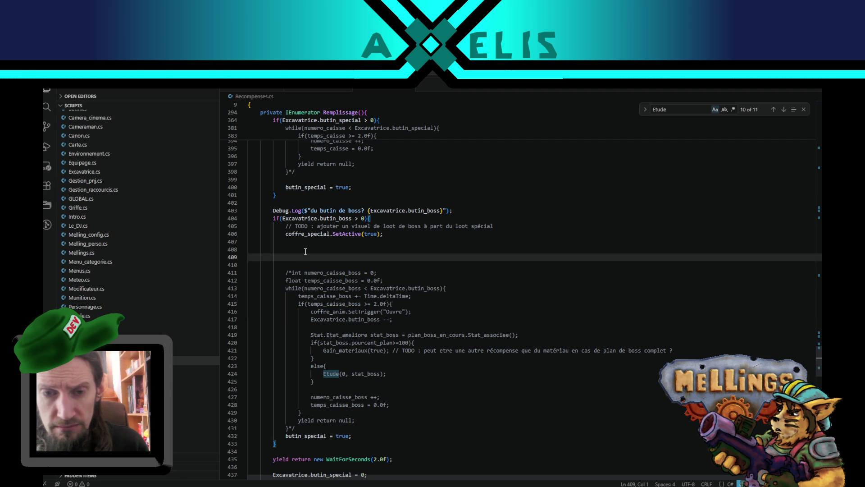
key("Tab")
key("ctrl+v")
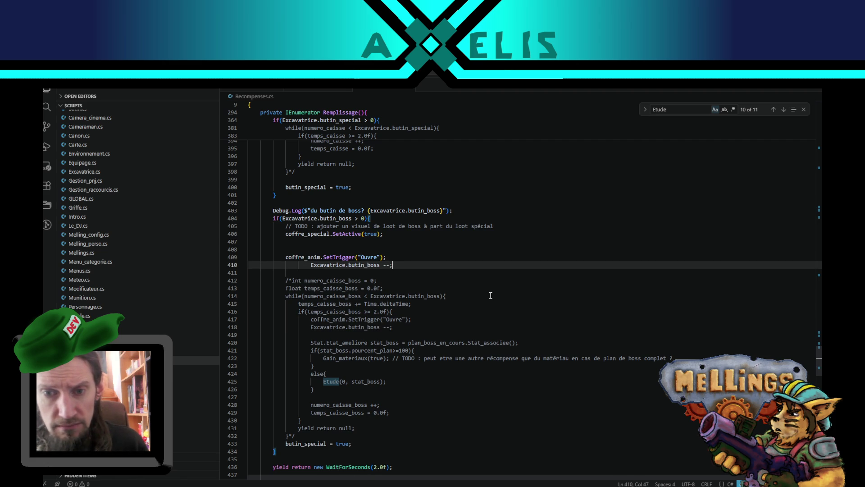
- Move the butin_boss line to line 437, outdented, and change its decrement to '= 0'
key("alt+Down")
key("alt+Down")
key("alt+Down")
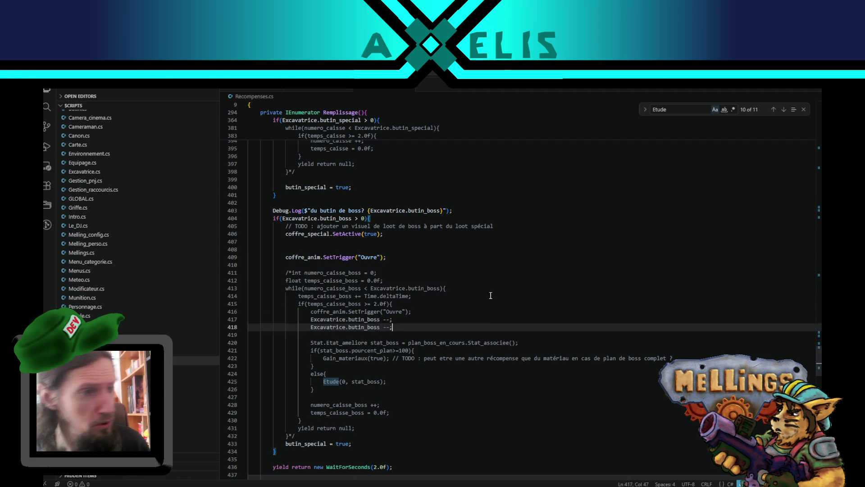
key("alt+Up")
key("alt+Up")
key("alt+Up")
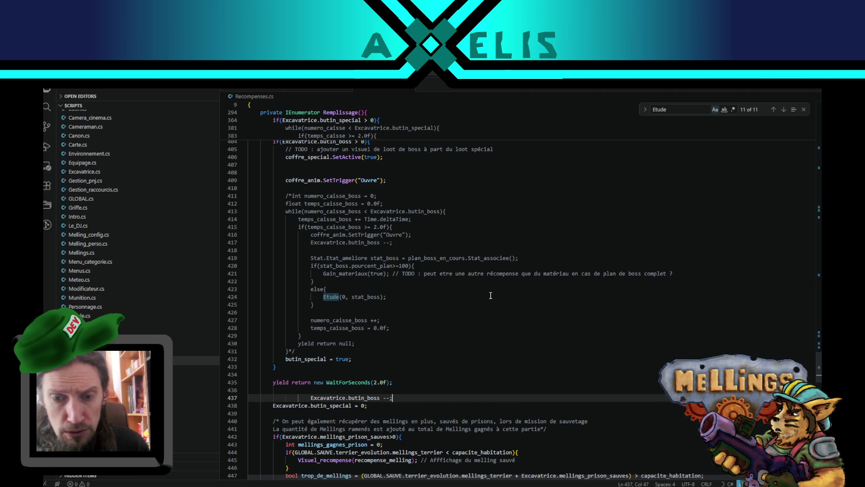
key("shift+Tab")
key("shift+Tab")
key("shift+Tab")
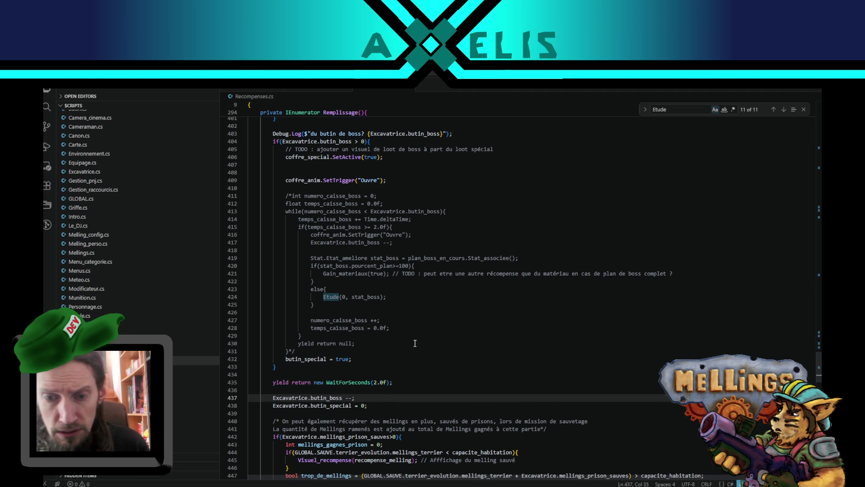
key("Left")
key("BackSpace")
key("BackSpace")
type("= 0")
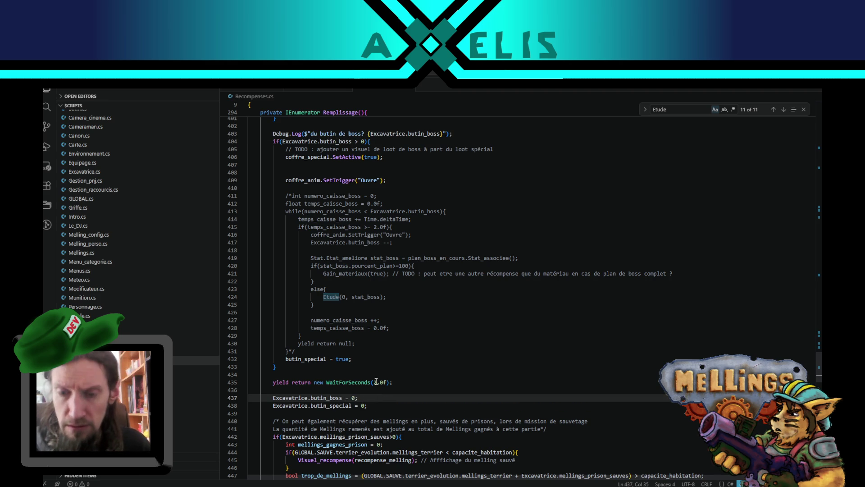
- Copy the boss study reward lines 419–425 onto line 408
scroll(367, 244, "up", 5)
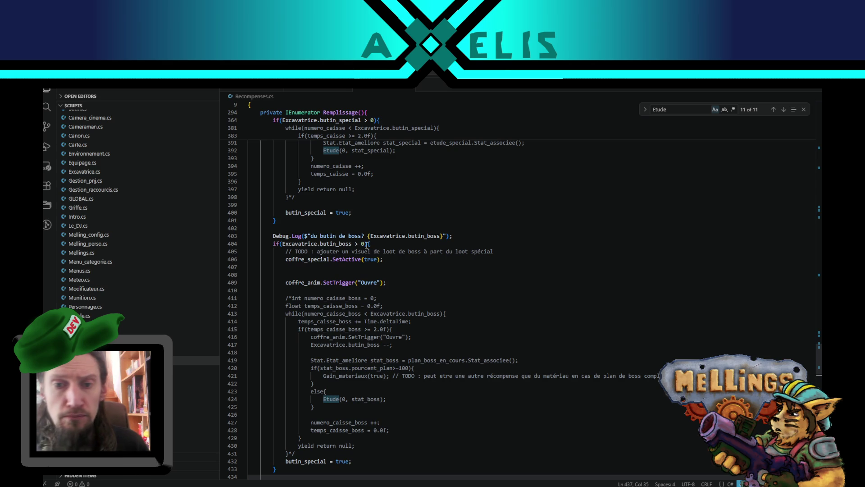
left_click(392, 282)
scroll(392, 282, "down", 4)
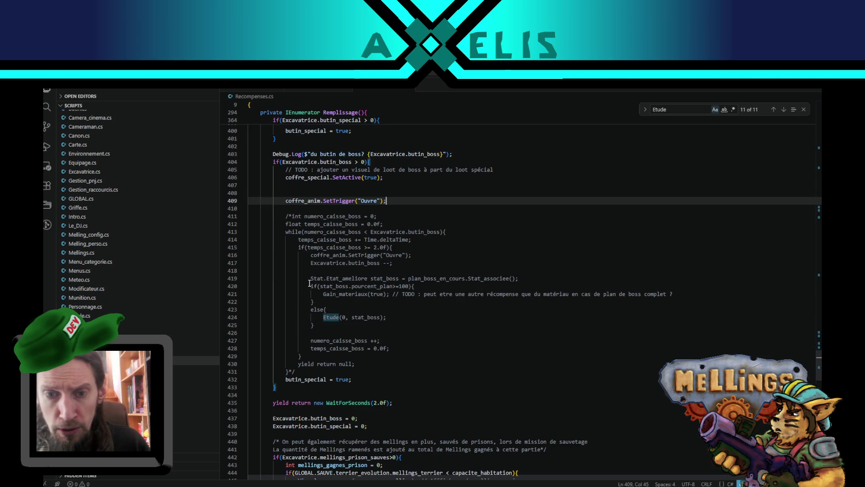
left_click_drag(309, 278, 333, 324)
key("ctrl+c")
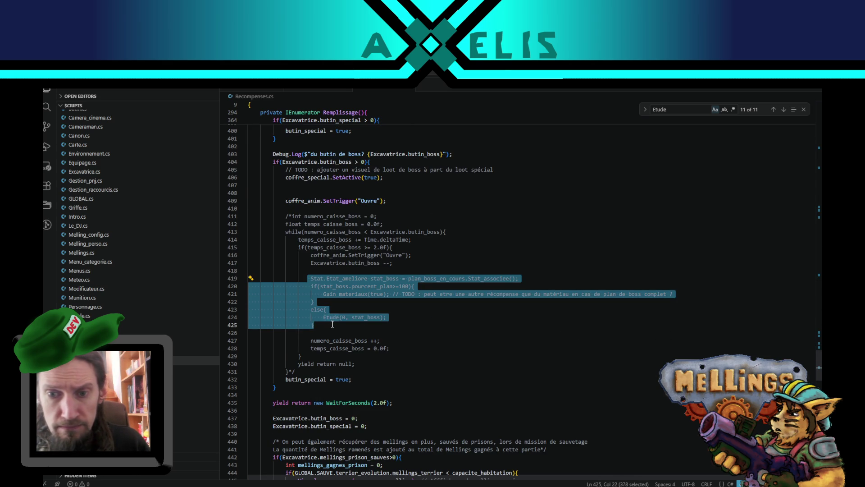
scroll(332, 324, "up", 4)
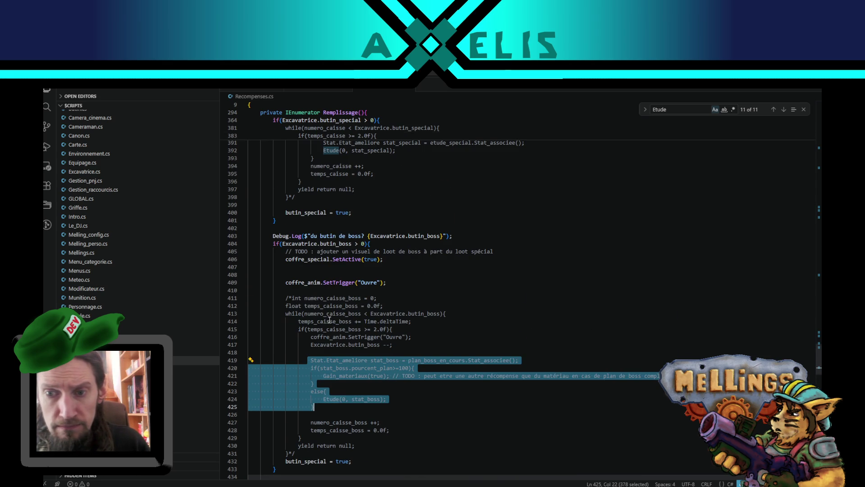
left_click(387, 282)
left_click(393, 276)
key("Tab")
key("Tab")
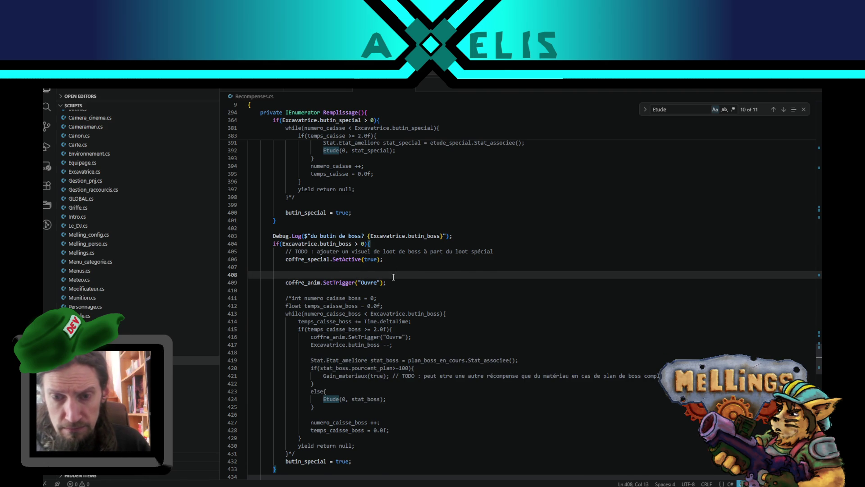
key("ctrl+v")
- Outdent the boss-plan if/else block one level and remove line 408's extra leading space
key("shift+Up")
key("shift+Up")
key("shift+Up")
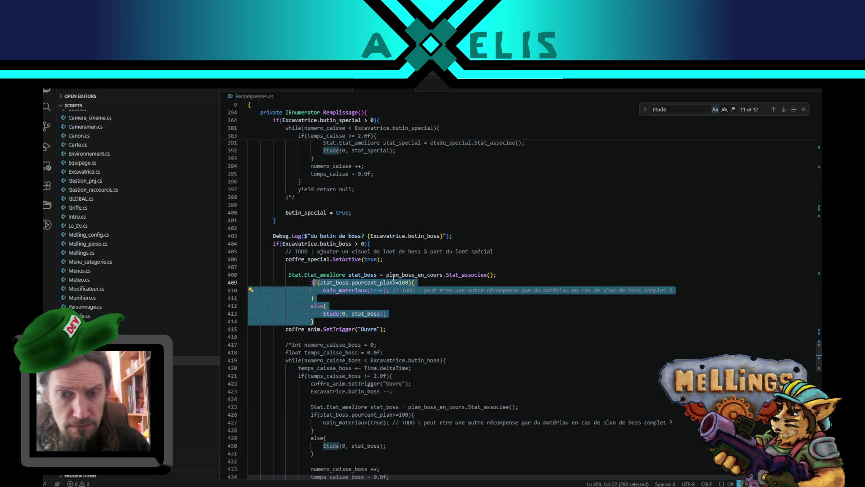
key("shift+Tab")
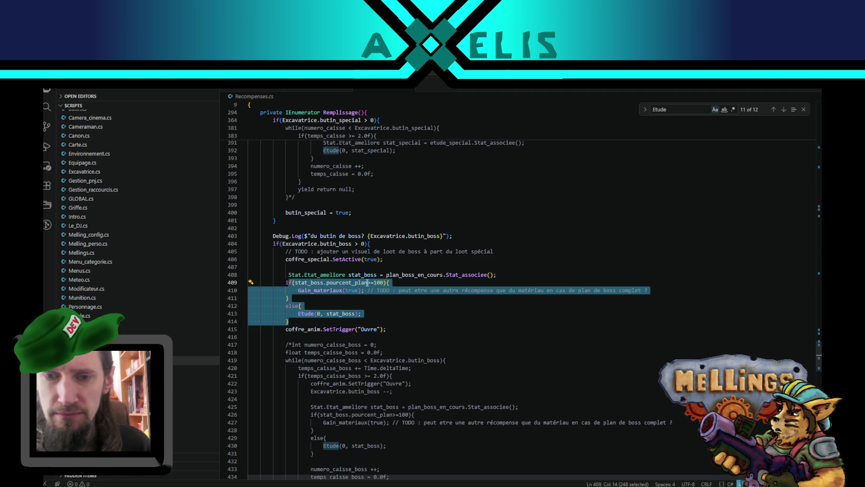
left_click(345, 282)
double_click(345, 282)
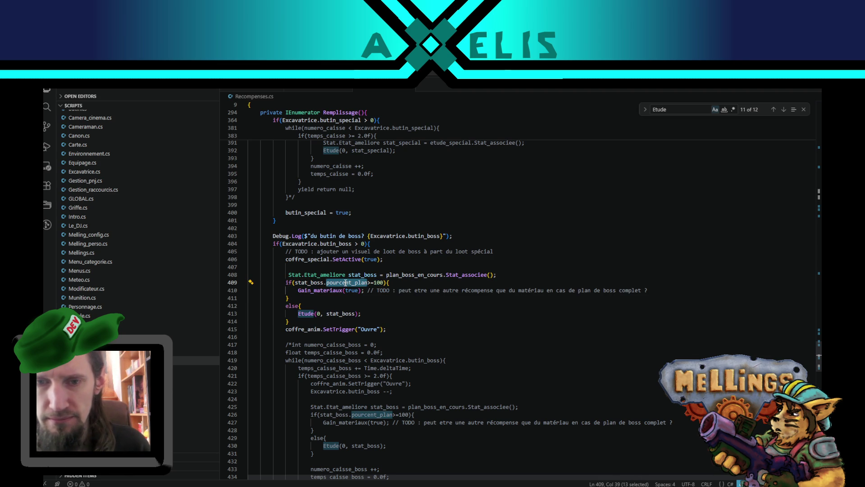
key("Up")
key("Home")
key("BackSpace")
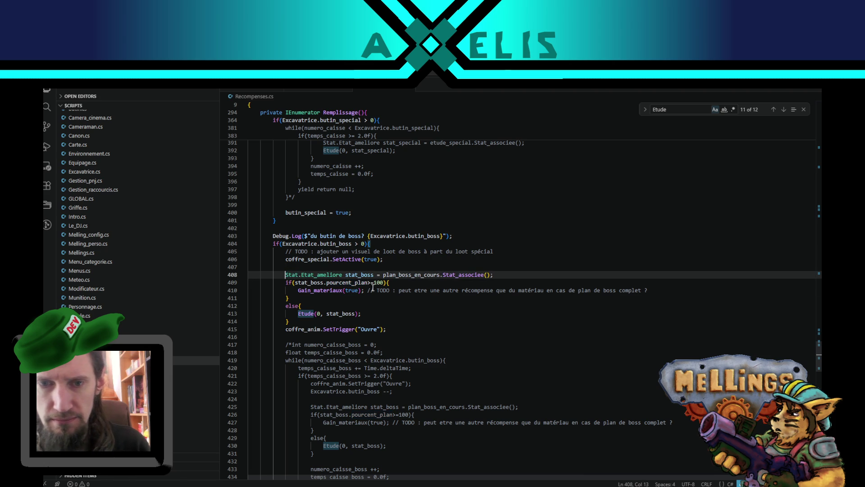
double_click(359, 274)
left_click(383, 274)
double_click(385, 275)
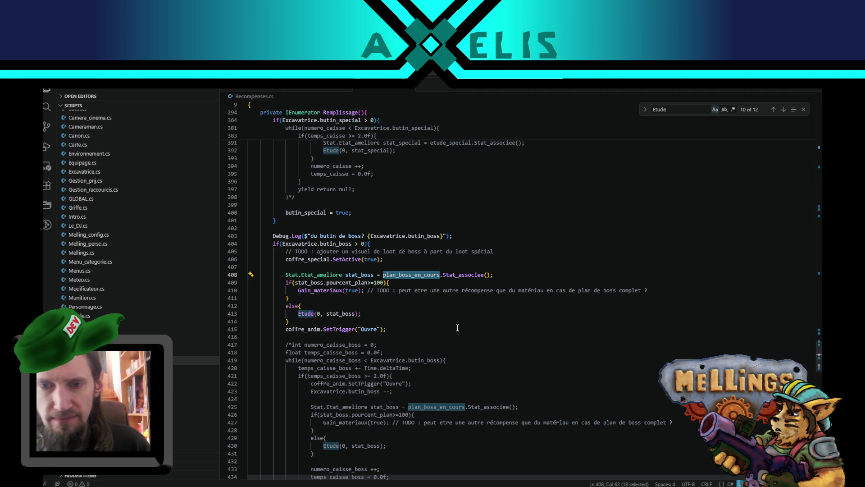
- Step through the three plan_boss_en_cours matches, including its line 74 declaration, and return to line 408
double_click(442, 407)
scroll(443, 406, "down", 3)
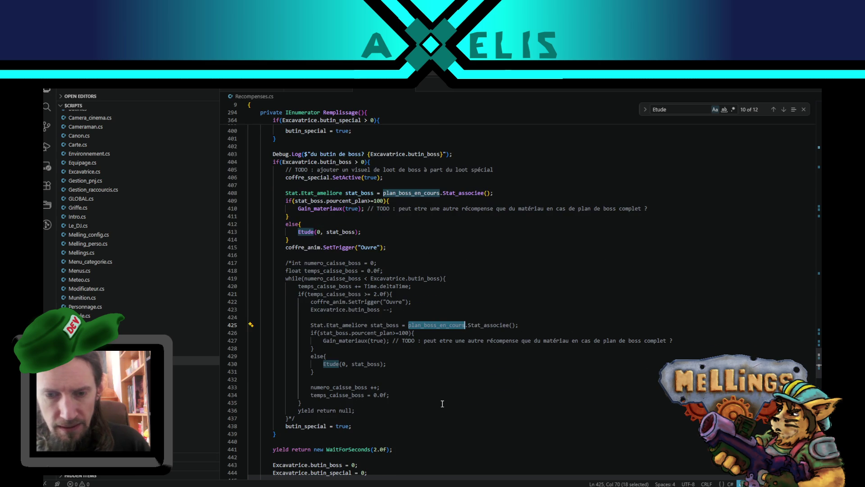
key("ctrl+f")
key("shift+Return")
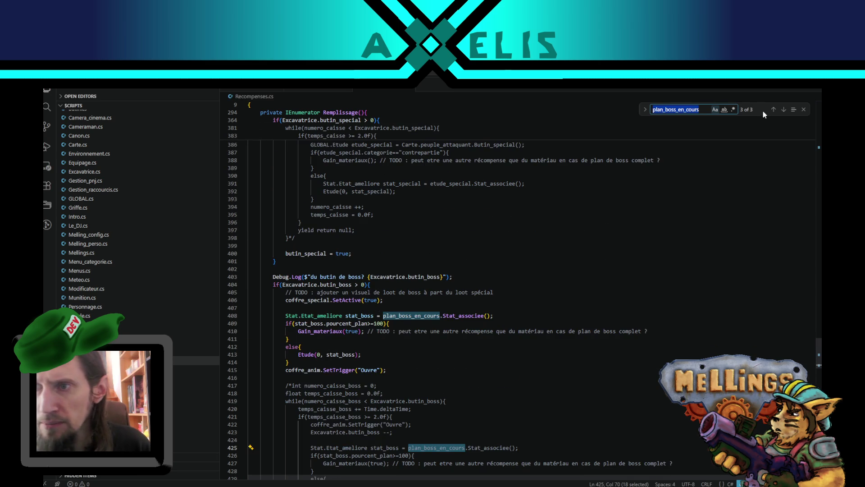
left_click(777, 110)
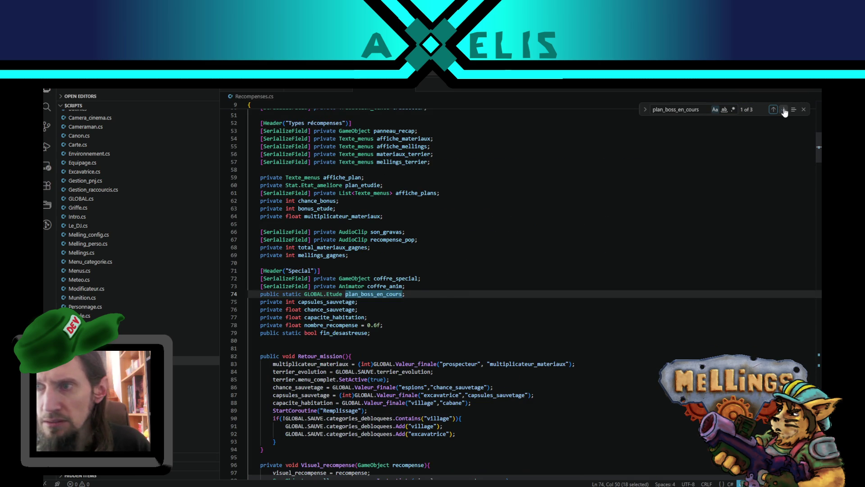
left_click(783, 110)
left_click(331, 89)
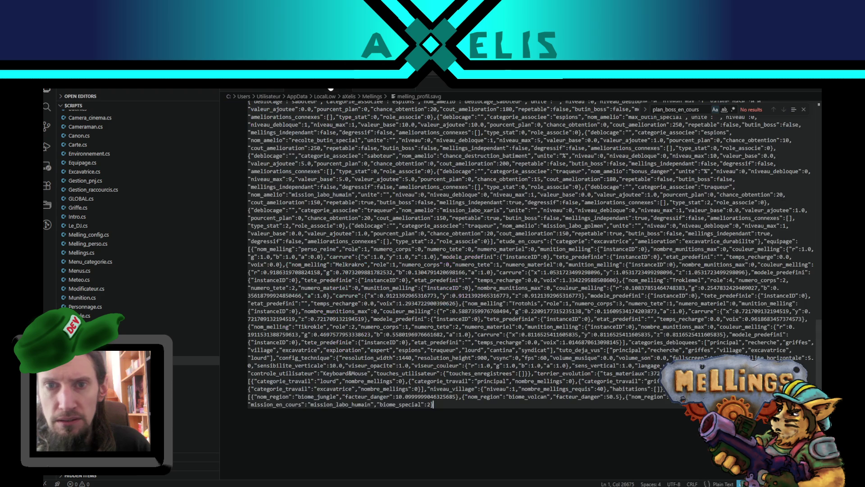
left_click(378, 90)
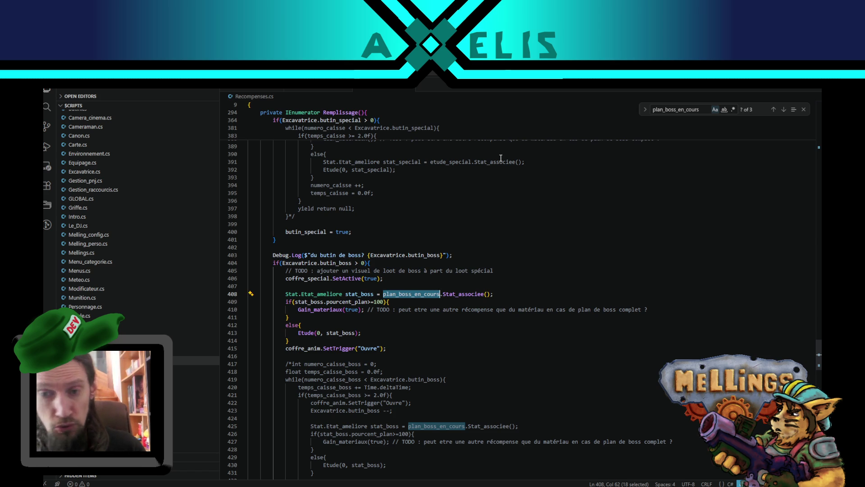
scroll(436, 304, "down", 3)
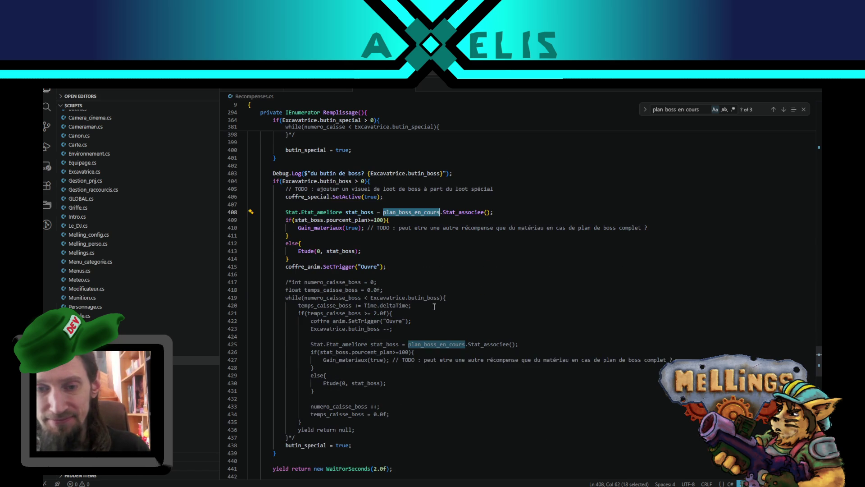
- Select the coffre_anim.SetTrigger statement on line 415 of Recompenses.cs
left_click(411, 260)
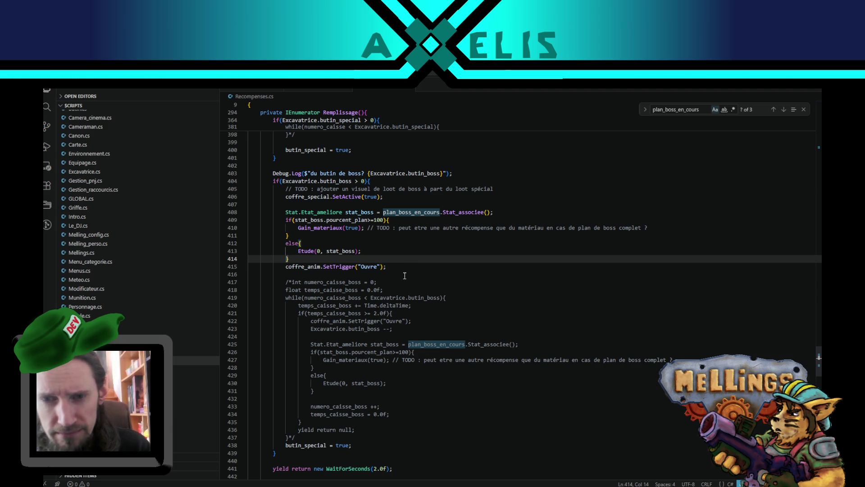
left_click(306, 272)
left_click_drag(285, 267, 397, 267)
double_click(308, 265)
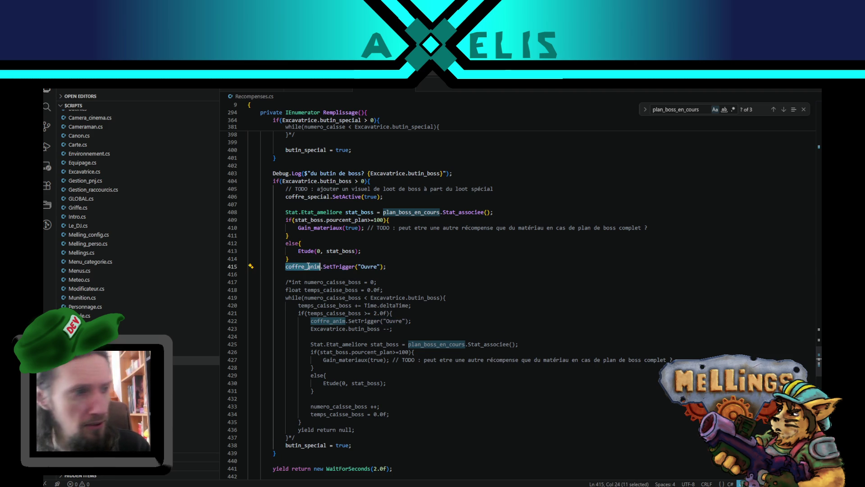
mouse_move(382, 267)
left_mouse_down()
mouse_move(250, 258)
mouse_move(249, 270)
mouse_move(285, 266)
left_mouse_up()
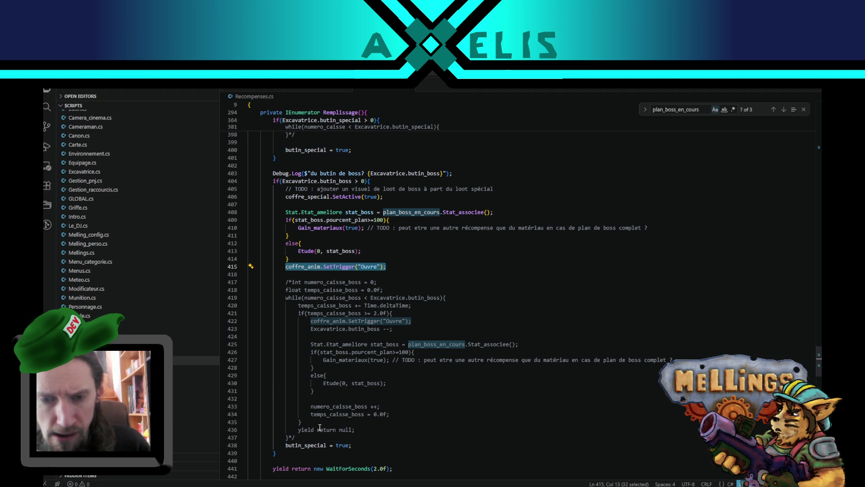
- Replace the 0 in Etude(0, stat_boss) on line 413 with Excavatrice.butin_boss from line 443, then go to Unity
scroll(318, 431, "down", 5)
left_click(281, 362)
double_click(281, 362)
key("ctrl+c")
key("shift+alt+Right")
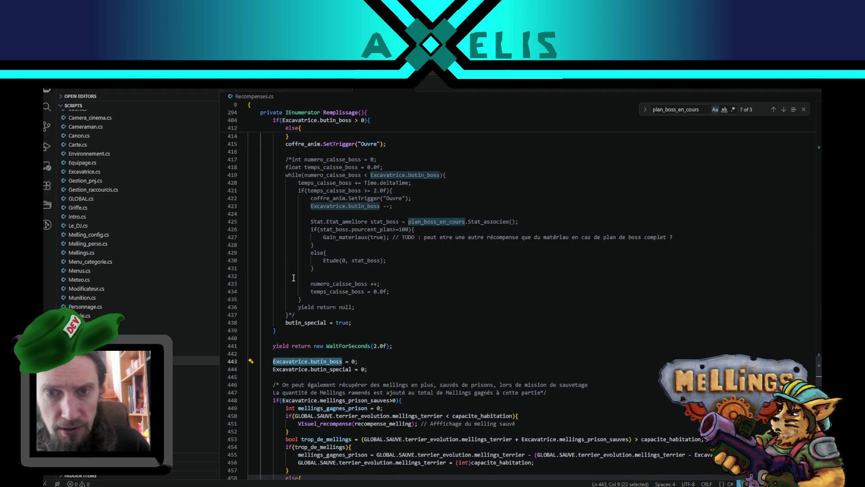
scroll(297, 278, "up", 5)
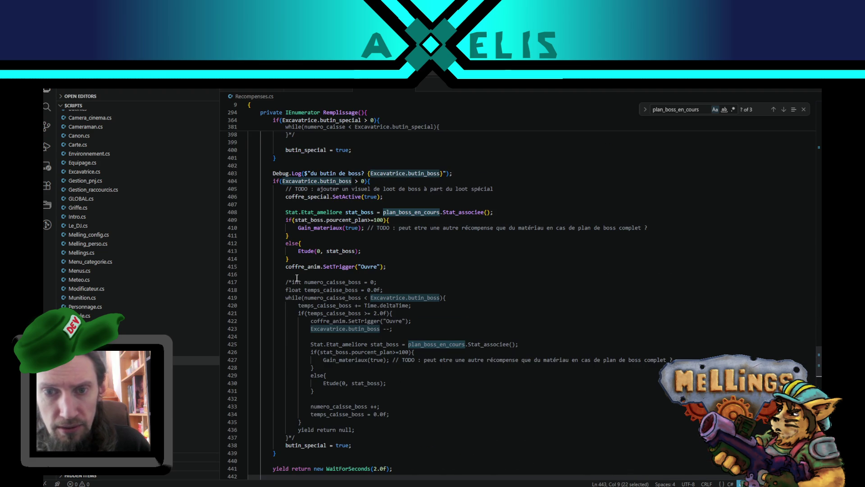
left_click(321, 250)
key("BackSpace")
key("ctrl+v")
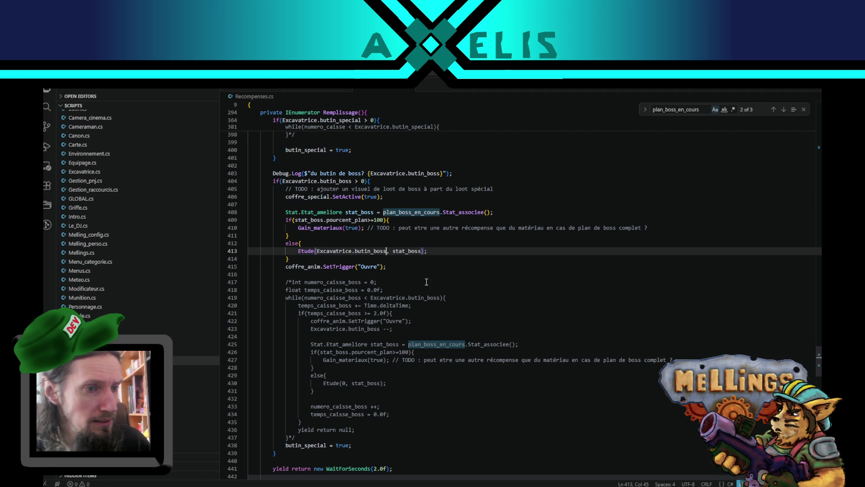
left_click(454, 250)
key("alt+Tab")
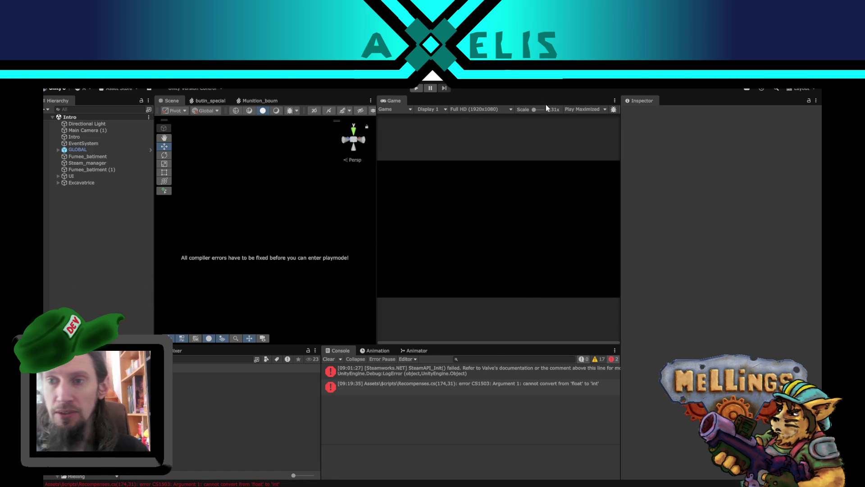
- Read the CS1503 float-to-int error, then return to Recompenses.cs line 174 in VS Code
left_click(446, 387)
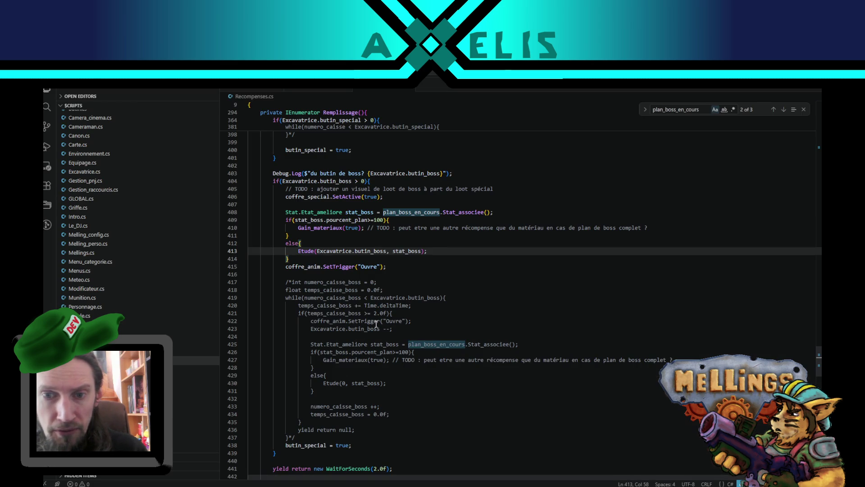
key("alt+Tab")
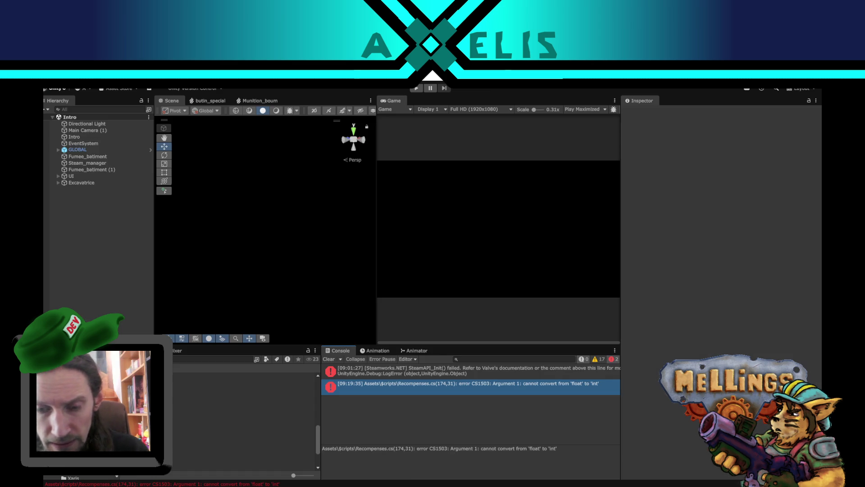
key("alt+Tab")
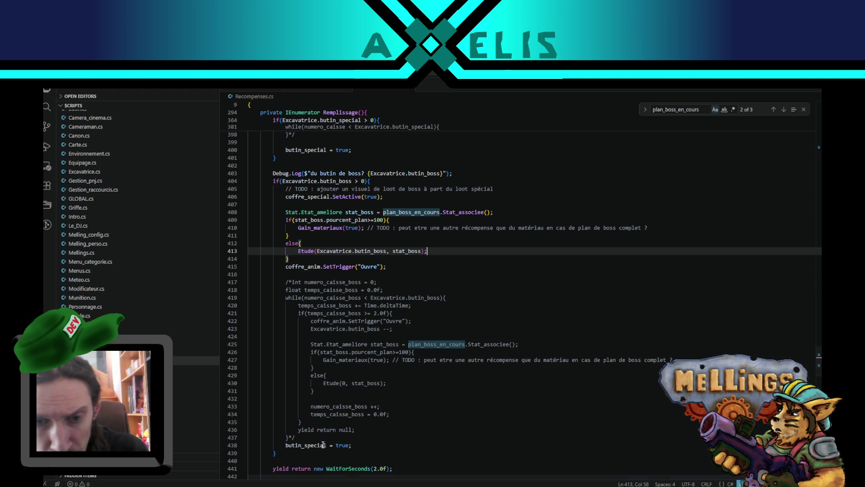
left_click_drag(817, 168, 810, 212)
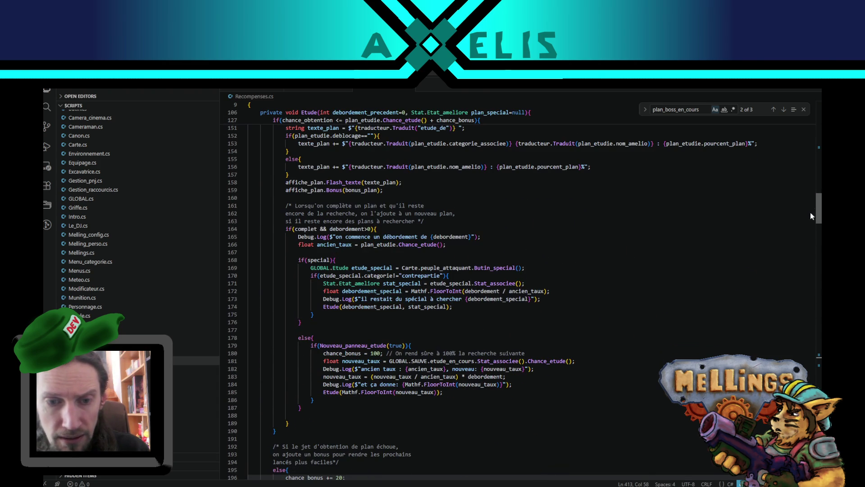
- Change debordement_special's type on line 172 from float to int, save, and recompile in Unity
left_click(348, 308)
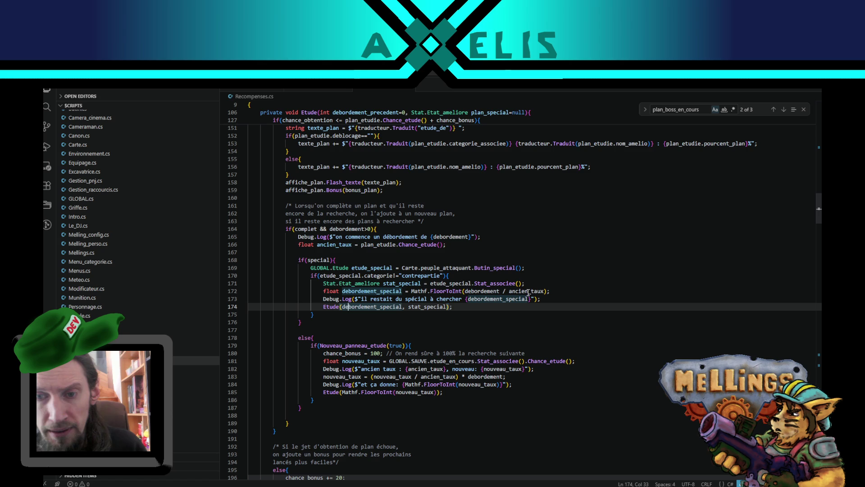
double_click(333, 297)
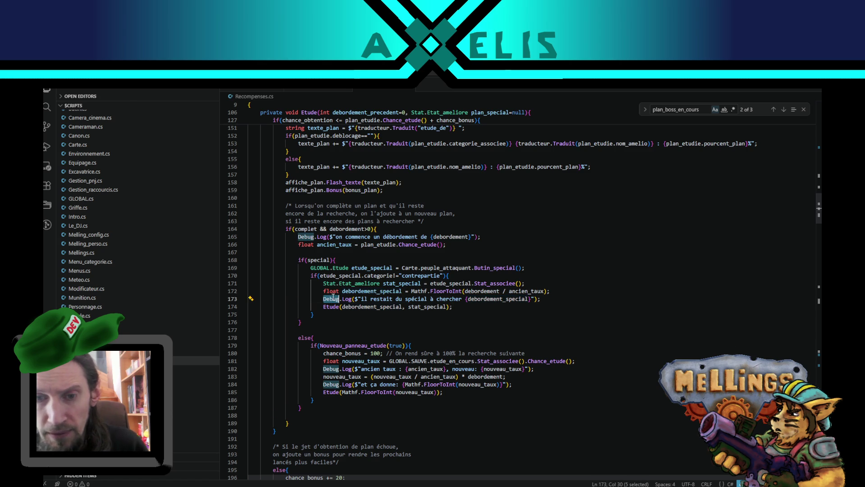
double_click(331, 291)
type("int")
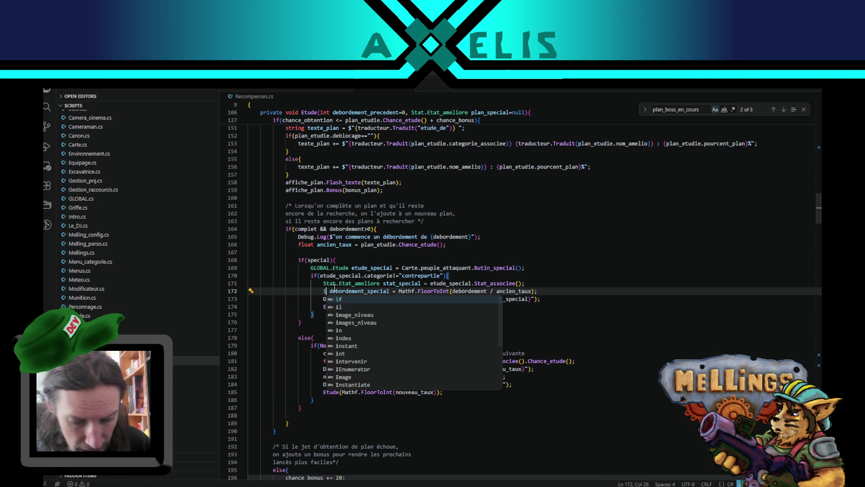
key("Escape")
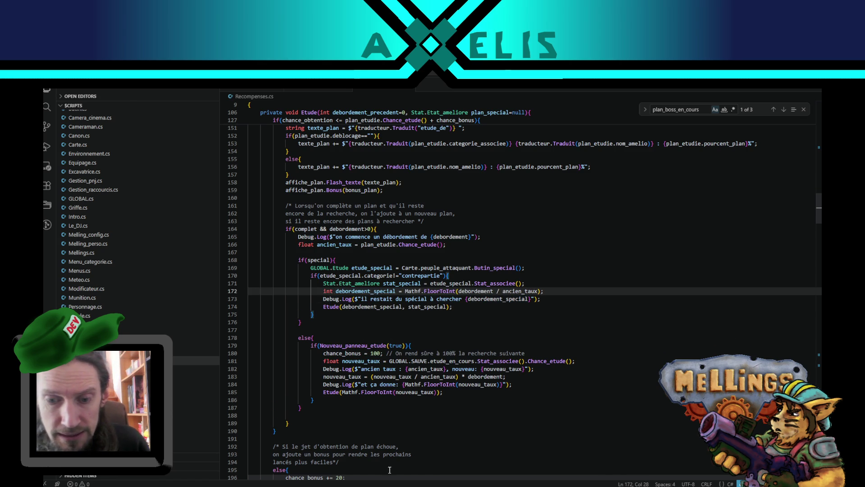
key("ctrl+s")
key("alt+Tab")
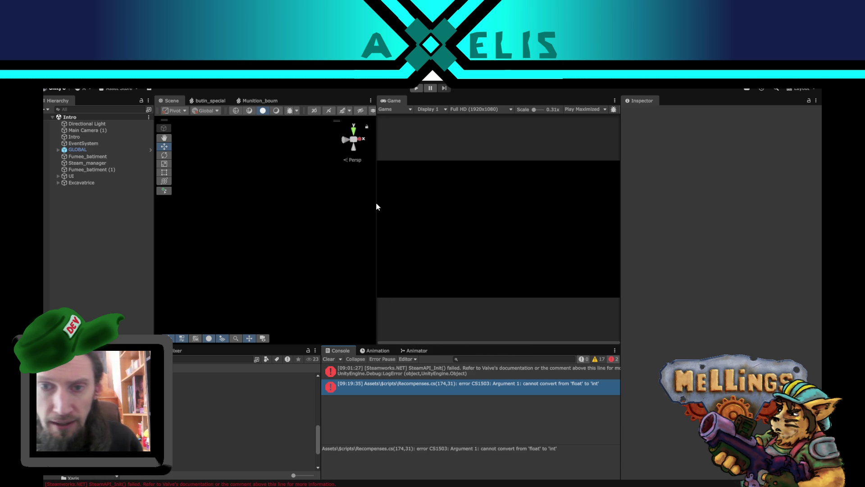
- Widen the Game view, enter play mode and start the game from the title screen
mouse_move(377, 206)
left_mouse_down()
mouse_move(299, 207)
mouse_move(356, 203)
left_mouse_up()
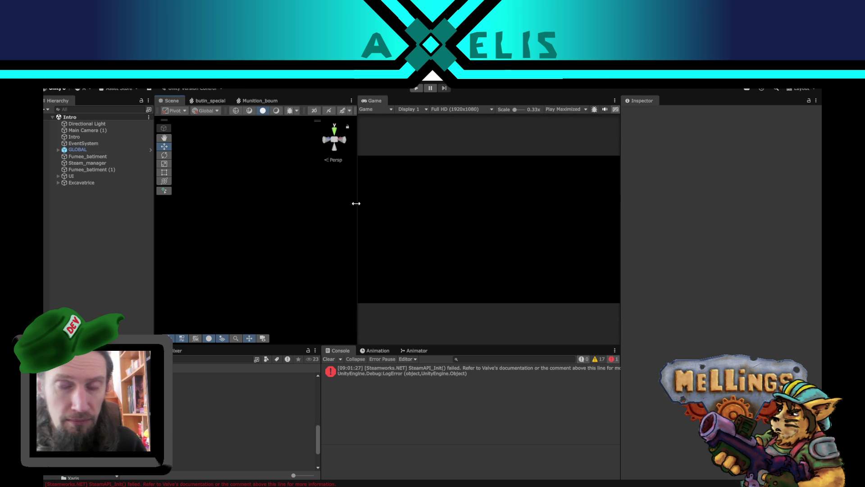
left_click(417, 89)
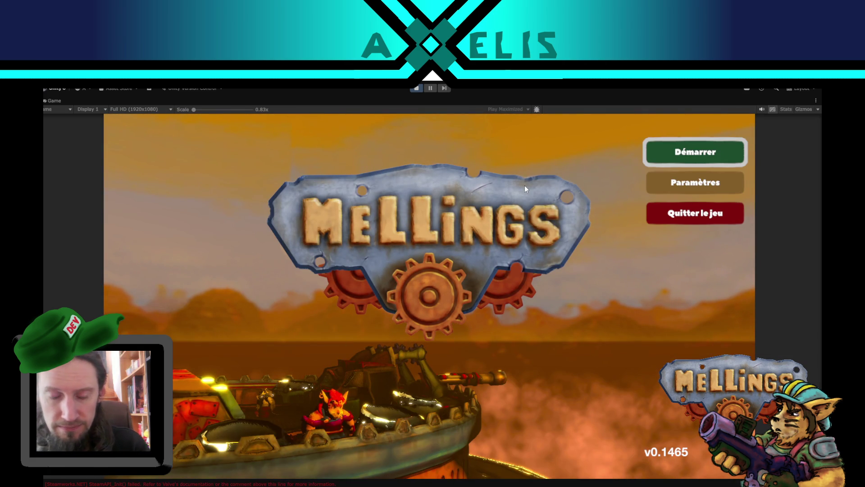
key("Return")
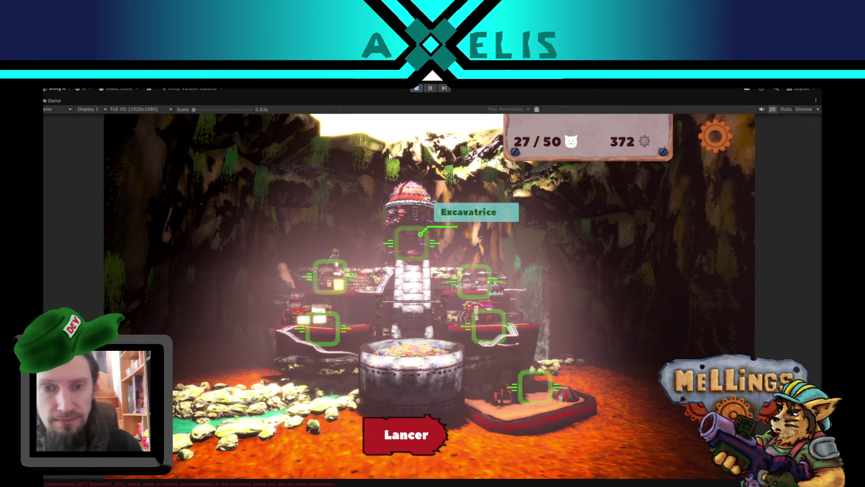
- In the Excavatrice upgrades, start studying the Quantité débris récoltables blueprint
left_click(417, 253)
scroll(719, 351, "up", 3)
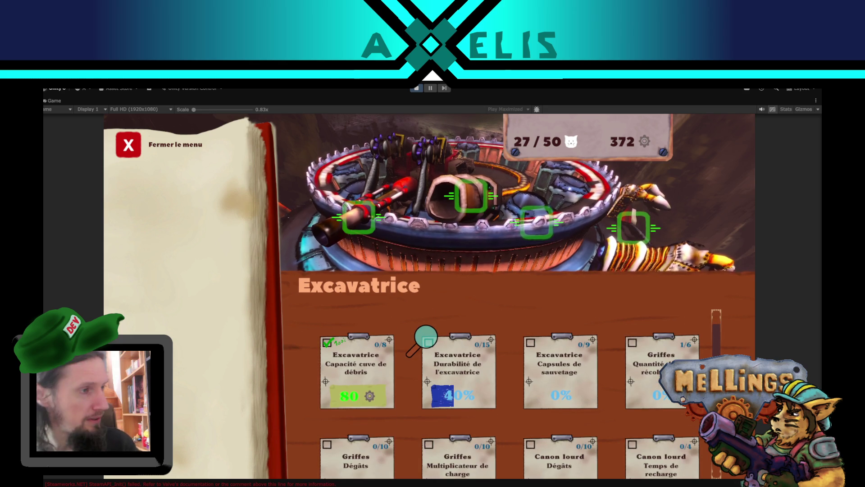
scroll(395, 399, "down", 1)
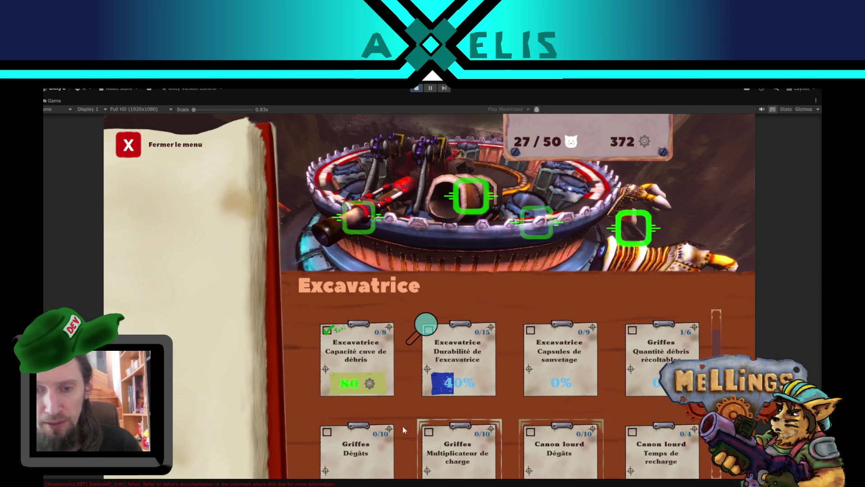
left_click(564, 353)
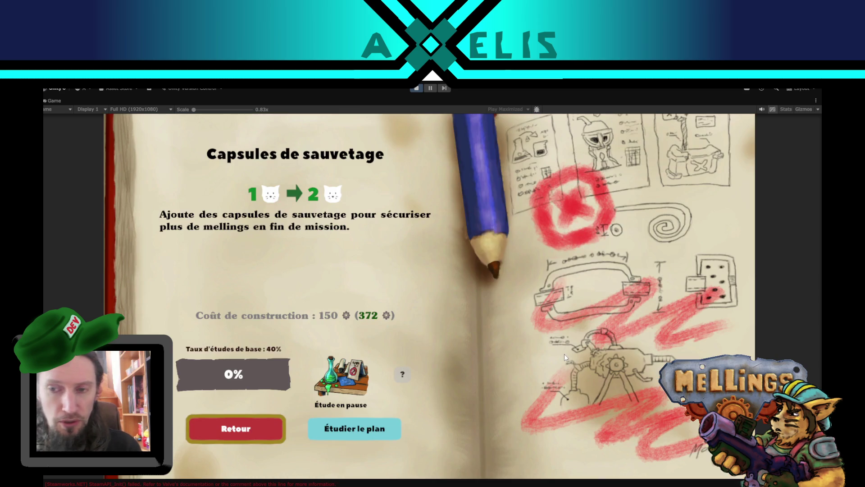
left_click(245, 436)
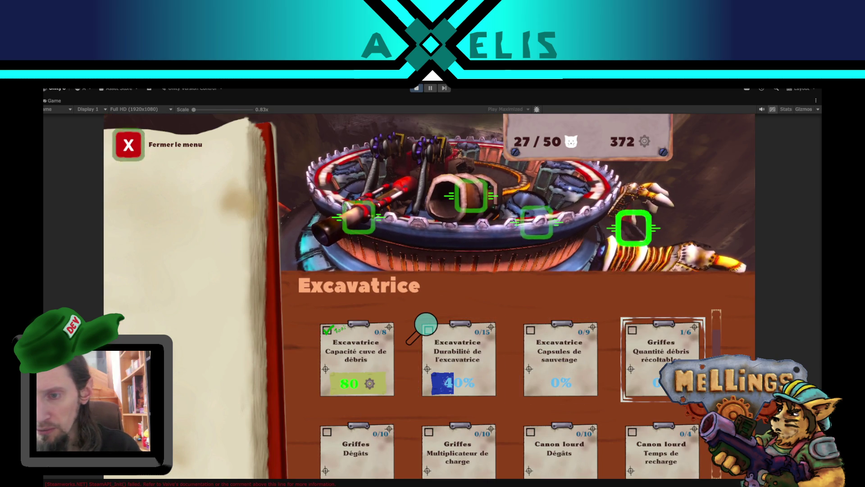
left_click(661, 353)
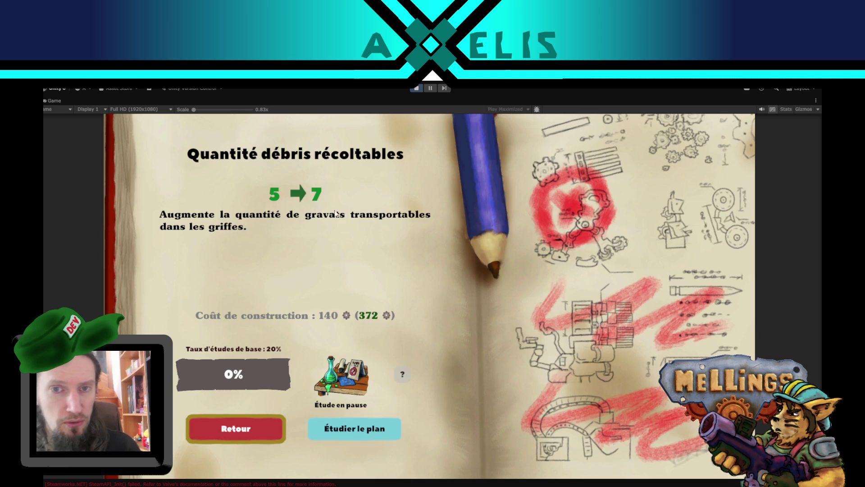
left_click(351, 433)
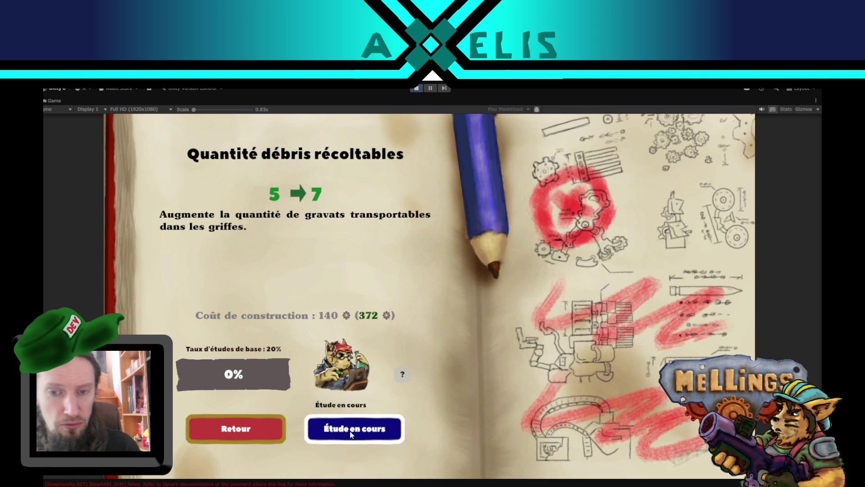
left_click(259, 439)
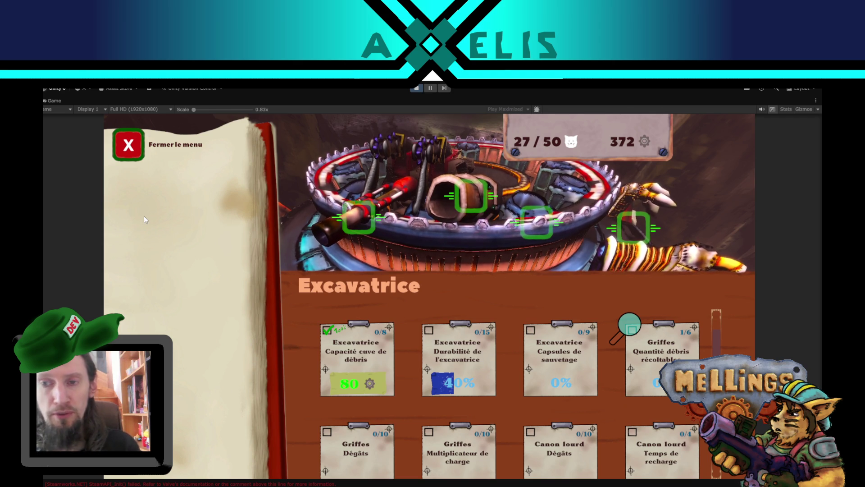
- Buy the Capacité cuve de débris upgrade, dropping materials from 372 to 292
mouse_move(635, 142)
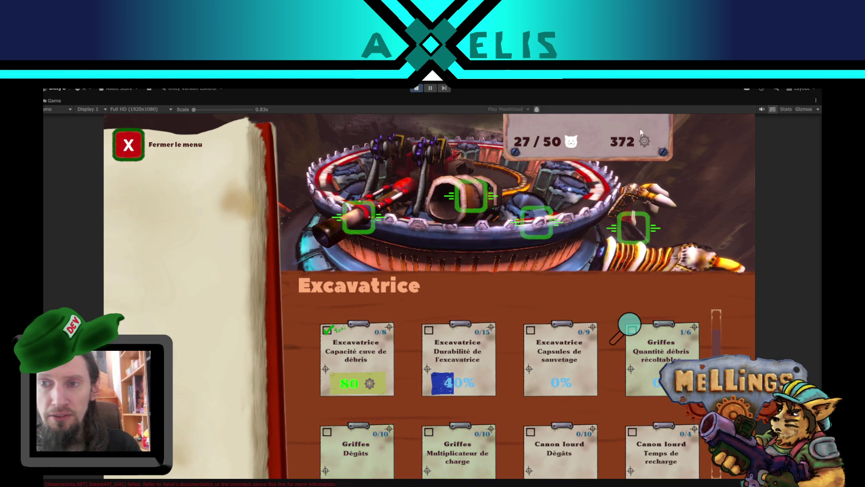
left_click(364, 345)
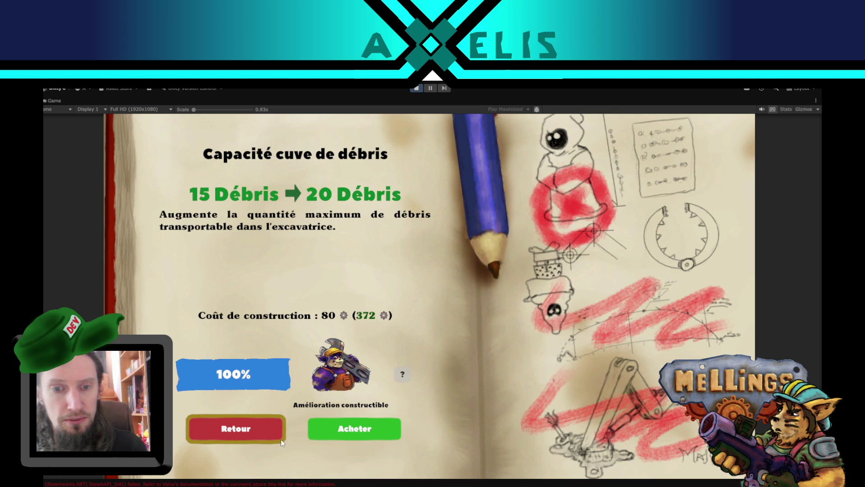
left_click(353, 421)
left_click(475, 373)
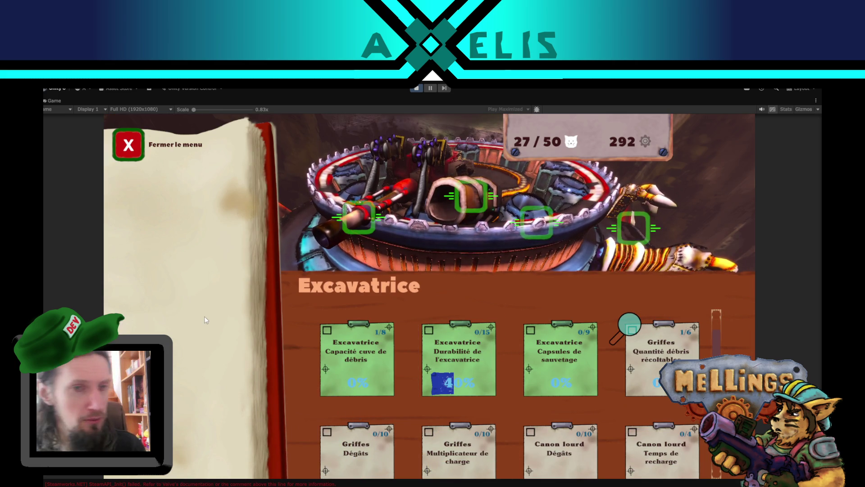
- Close the upgrade book, toggle the region between Volcanique and Jungle, and launch on Jungle
left_click(133, 158)
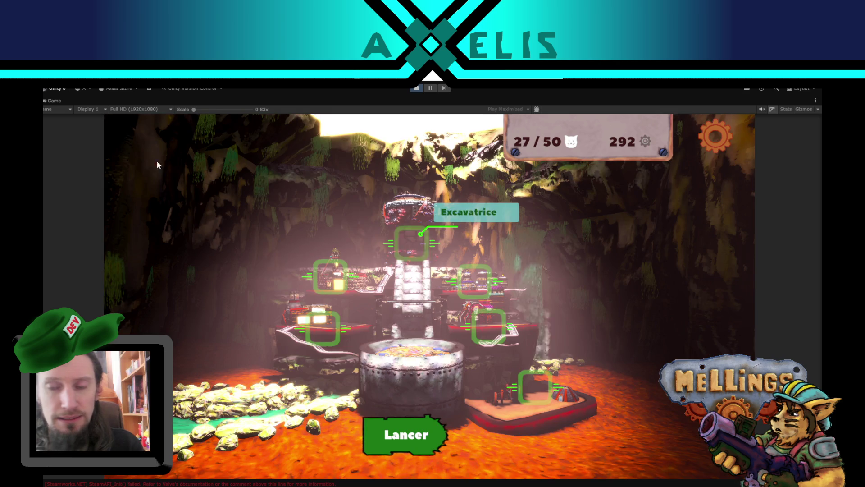
left_click(414, 453)
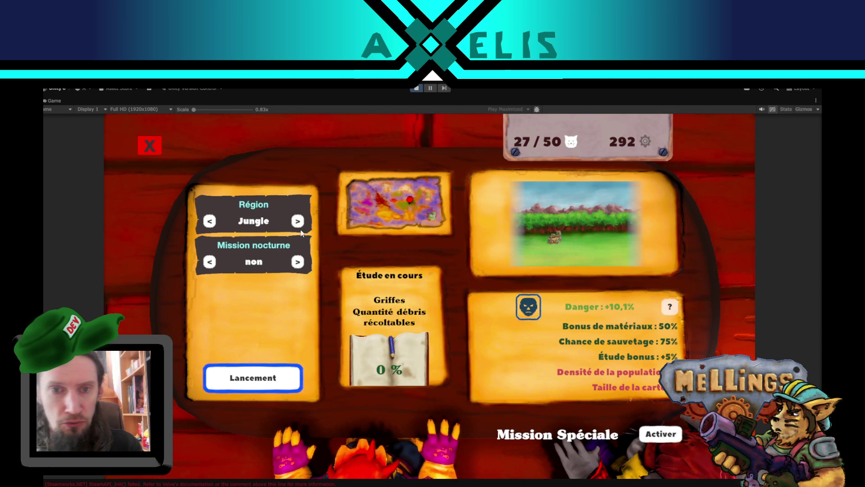
left_click(298, 221)
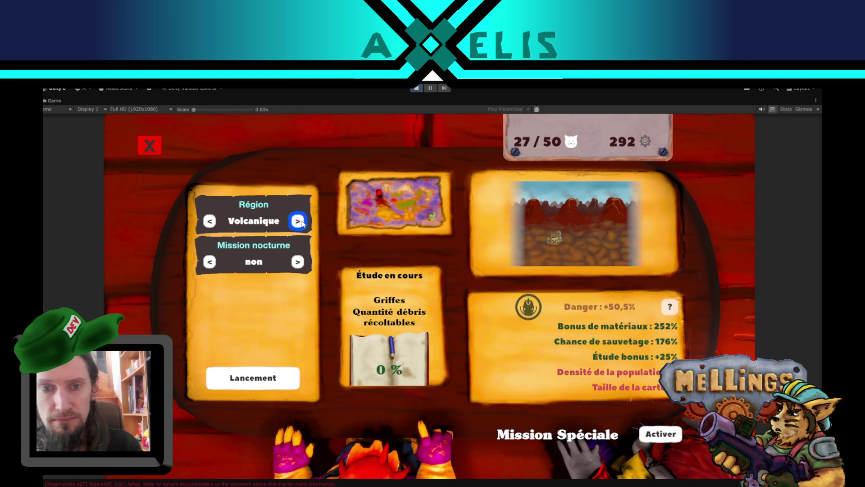
left_click(299, 221)
left_click(209, 221)
left_click(210, 222)
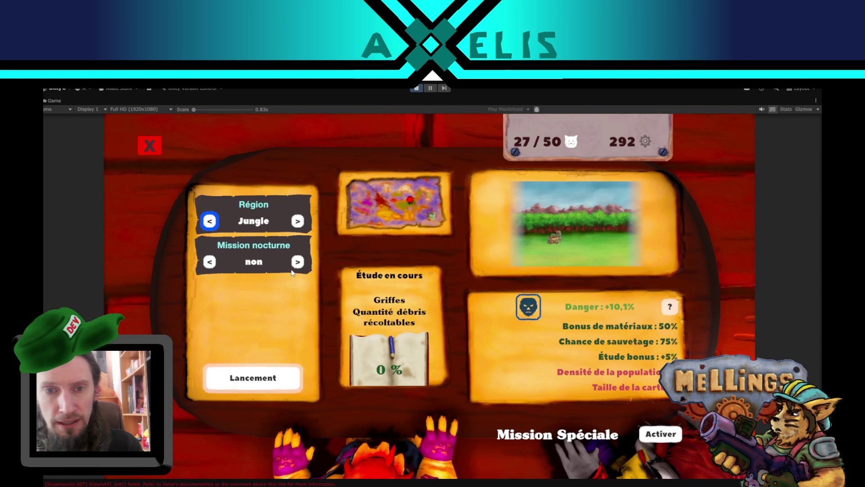
left_click(254, 378)
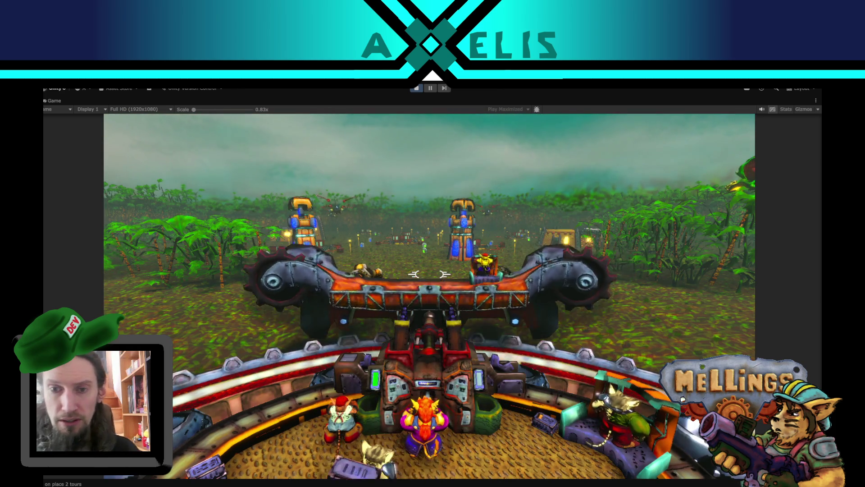
- Fire the claws at the enemy towers, then pause the game to show its menu
key("z")
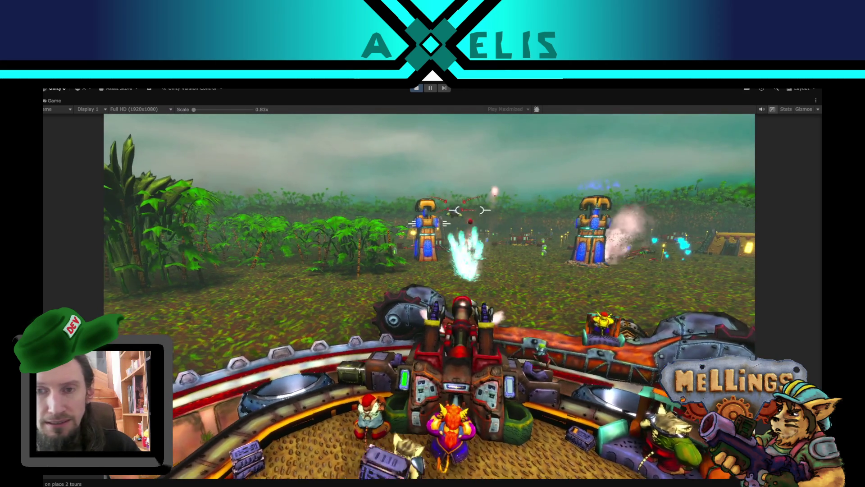
key("Escape")
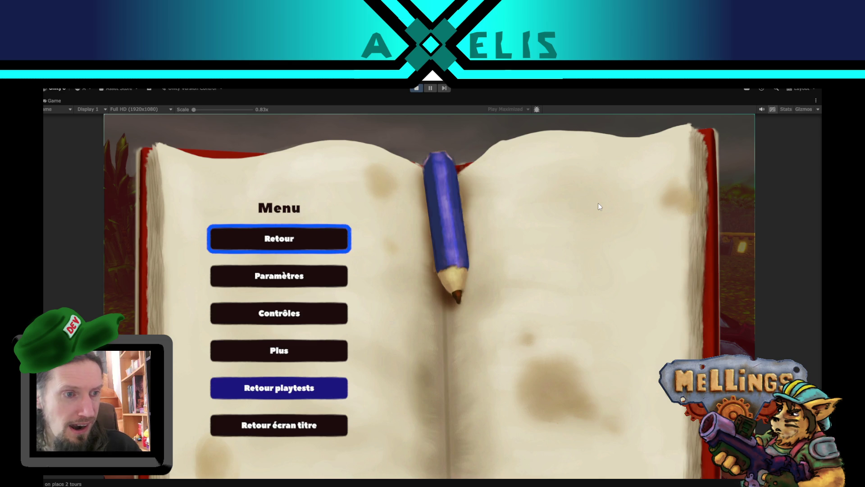
- Resume the jungle mission and play it through to the Fin de la mission summary
key("Escape")
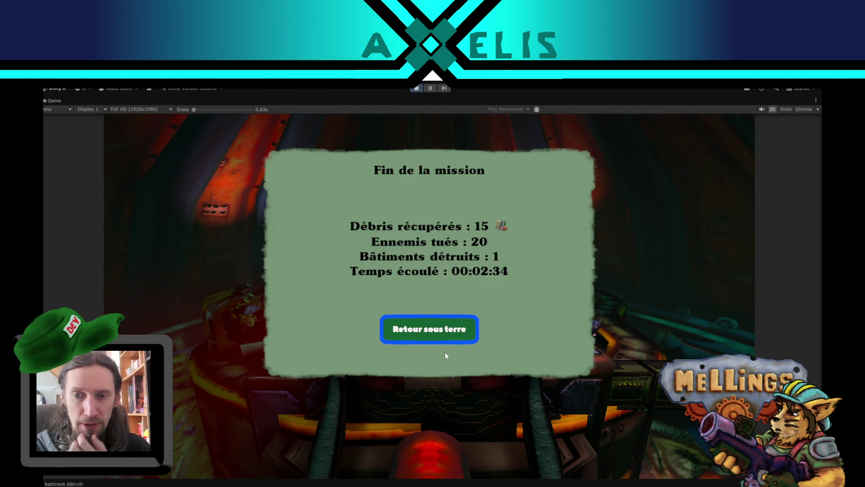
- Choose Retour sous terre to tally 127 materials and one rescued Melling
left_click(431, 333)
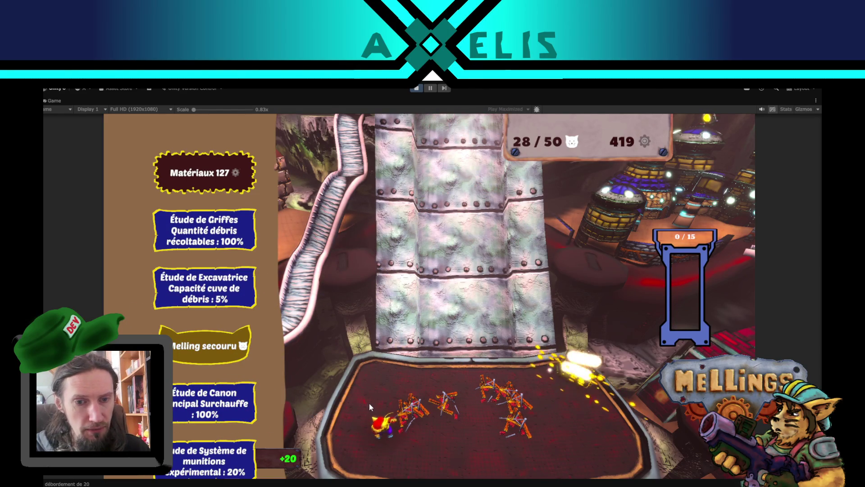
- Advance the reward tally to Valider, then open and close the Console to review overflow logs
left_click(253, 416)
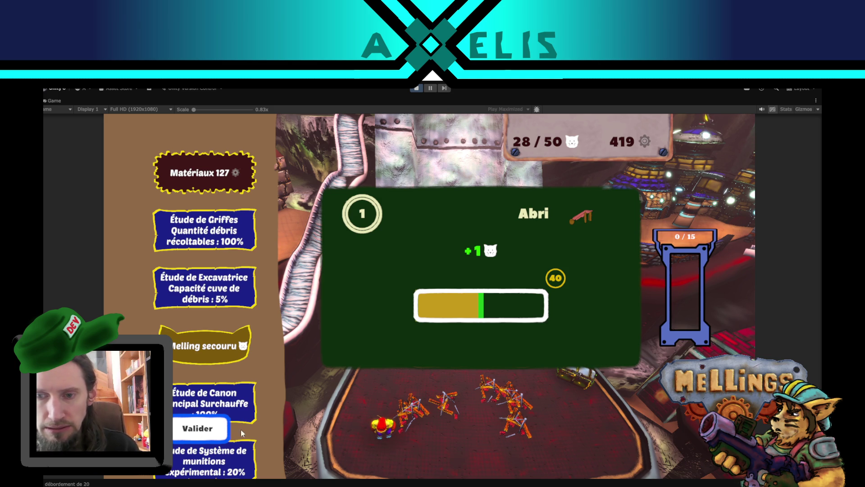
left_click(121, 484)
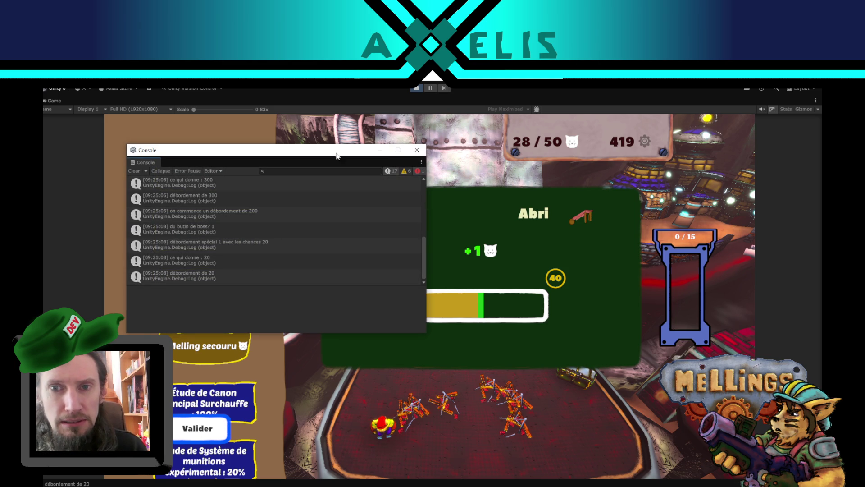
left_click(416, 150)
- Validate the rewards, open the Excavatrice upgrades and inspect Système de munitions expérimental
left_click(191, 436)
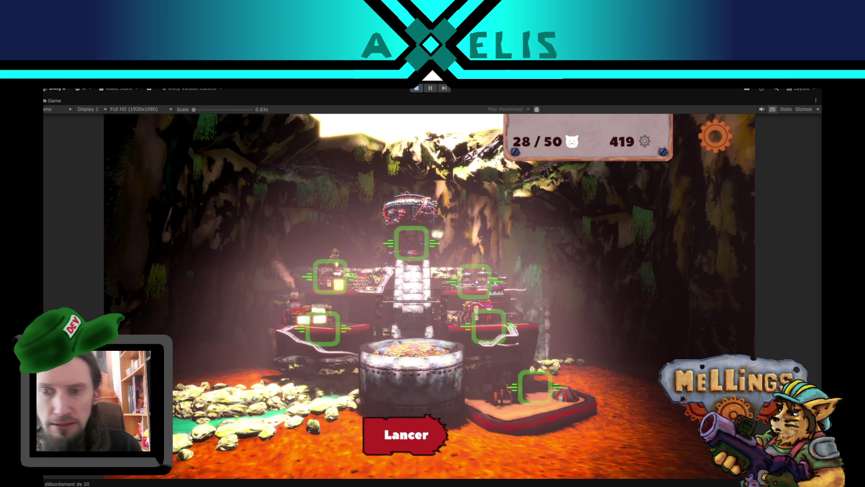
left_click(423, 245)
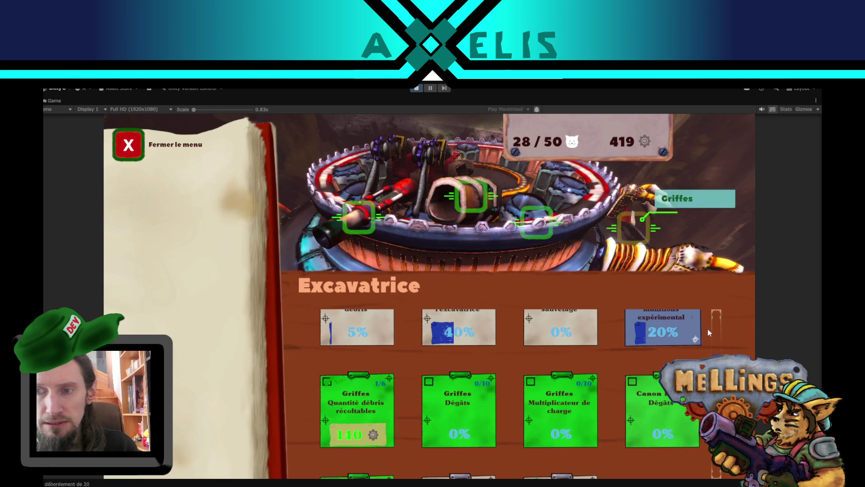
scroll(720, 339, "up", 2)
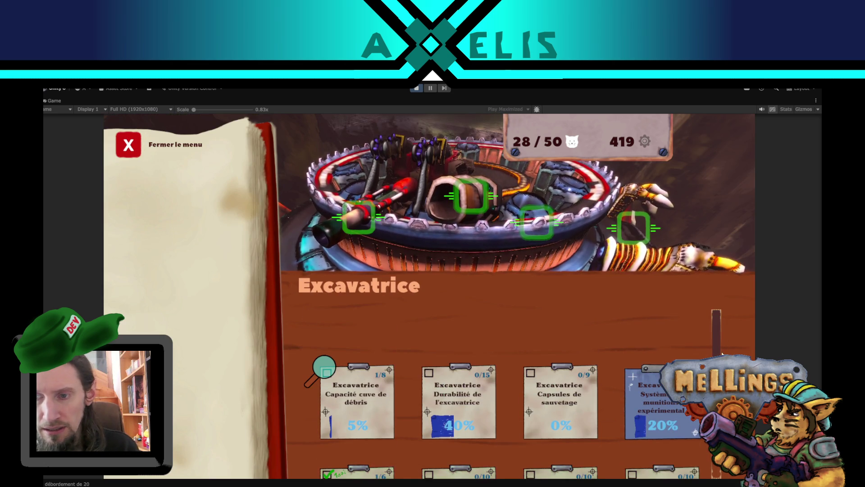
scroll(721, 348, "down", 2)
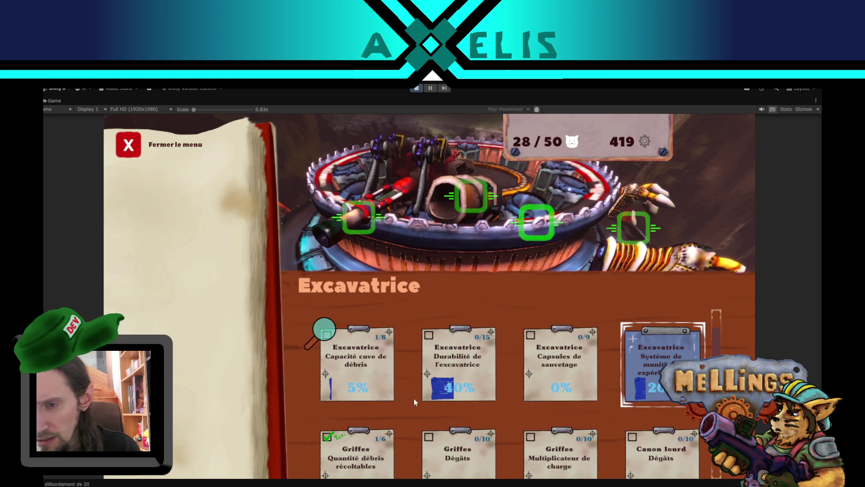
left_click(632, 337)
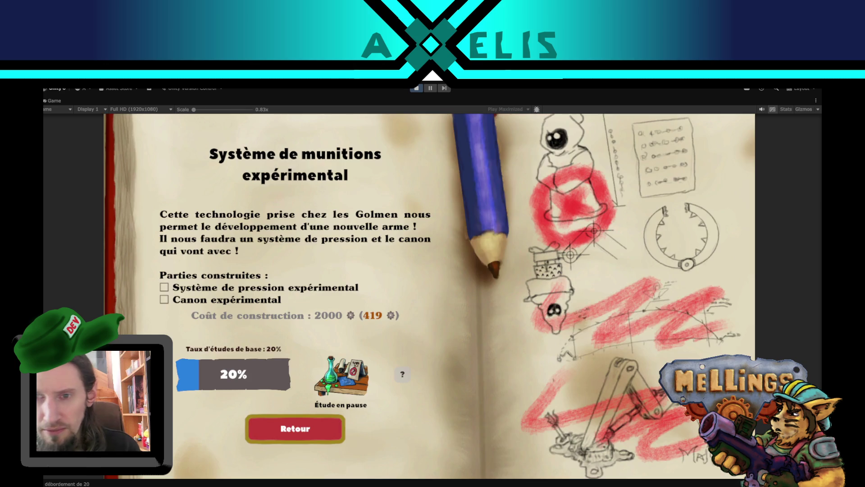
left_click(315, 443)
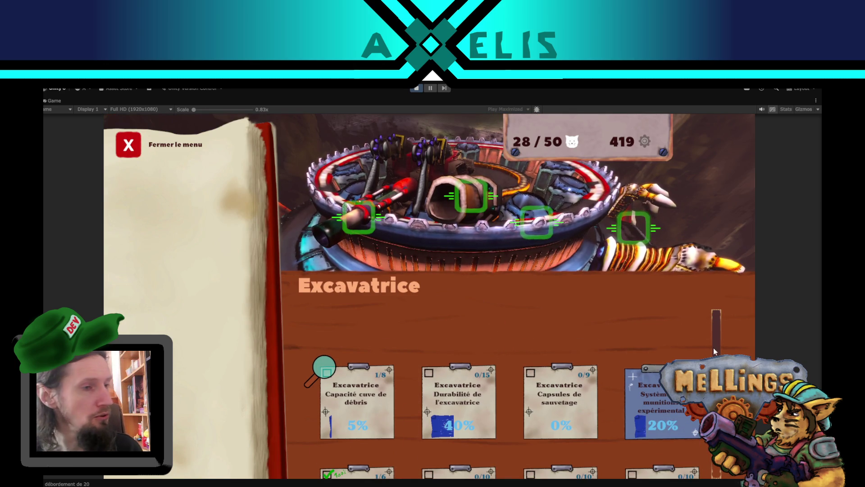
- Reopen the Système de munitions expérimental page twice, then return to the Excavatrice upgrade book
scroll(518, 383, "down", 2)
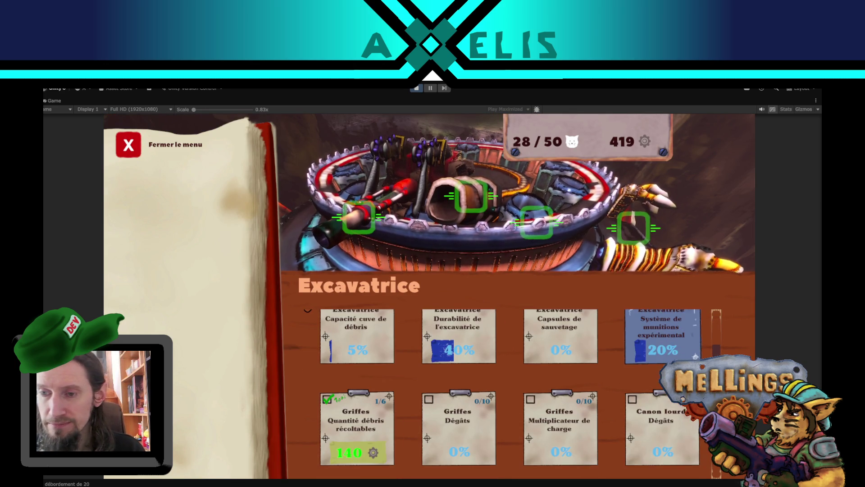
key("Return")
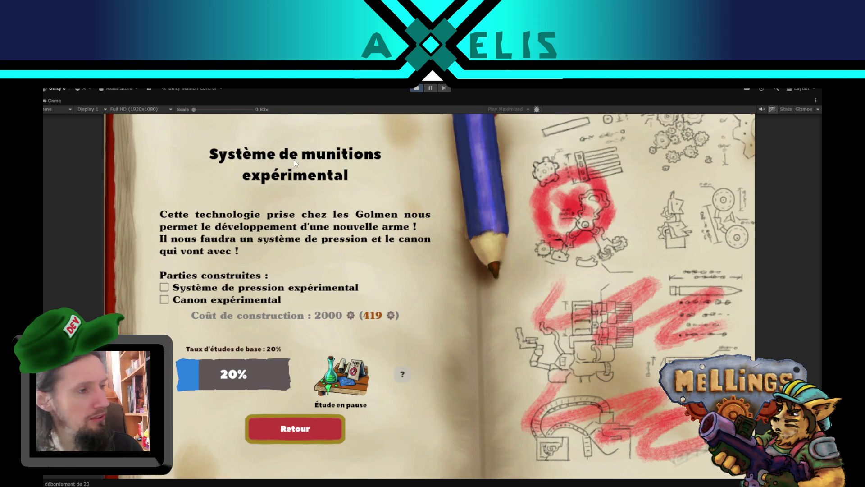
left_click(320, 432)
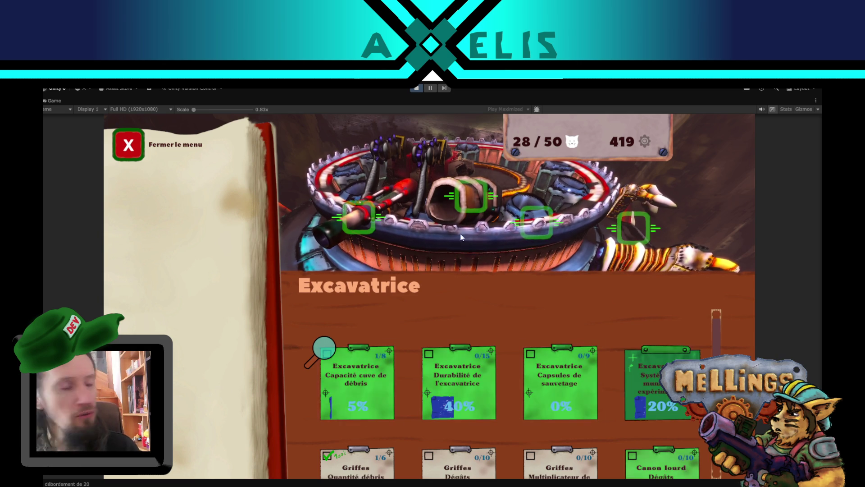
left_click(633, 377)
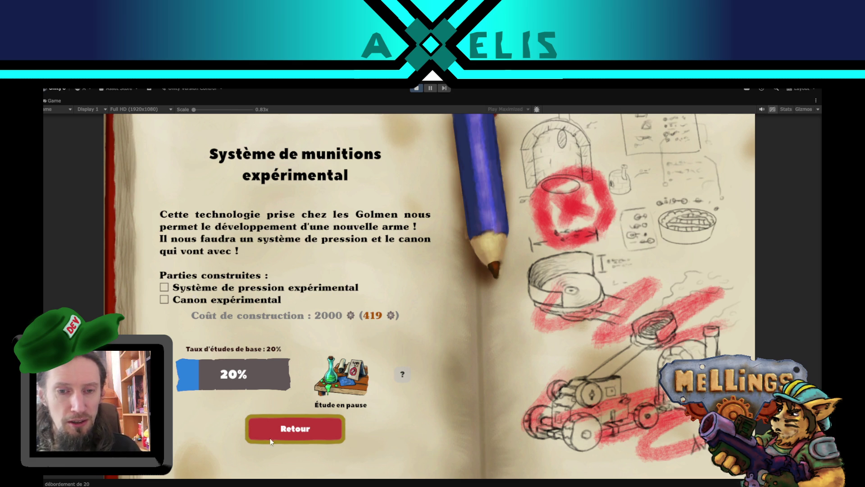
left_click(290, 437)
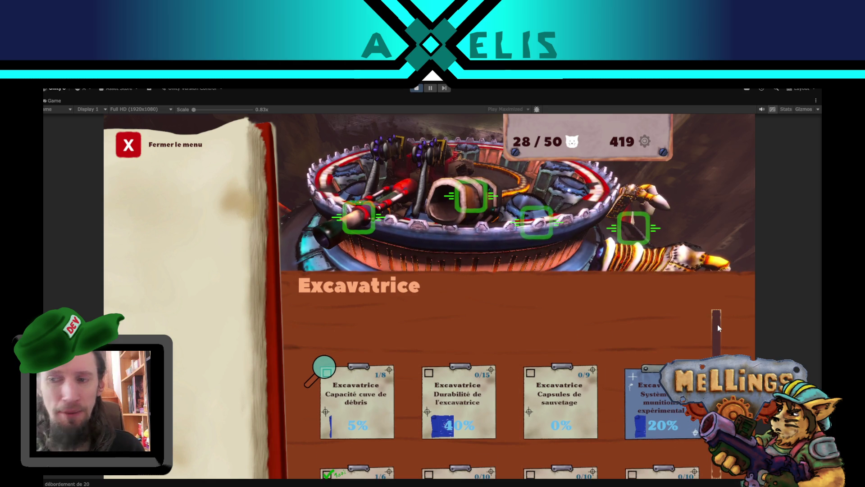
- Scroll the upgrade cards to reveal the second row of Griffes upgrades, then close the upgrade book
scroll(717, 347, "down", 1)
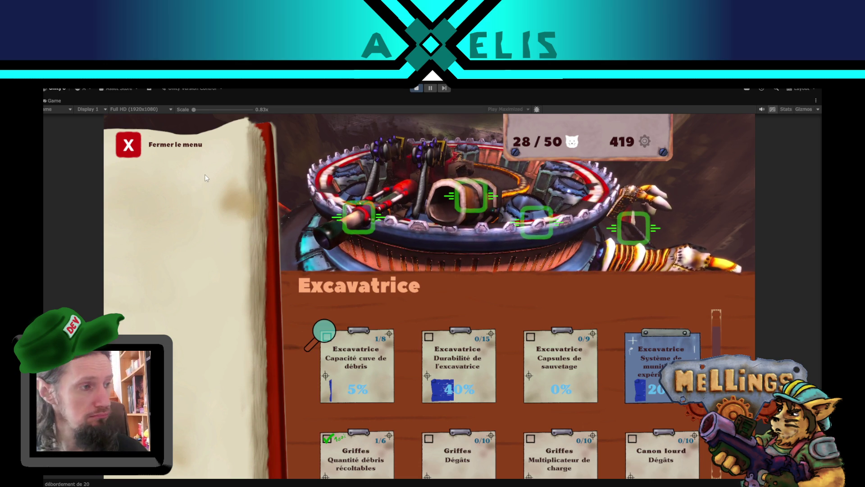
left_click(129, 144)
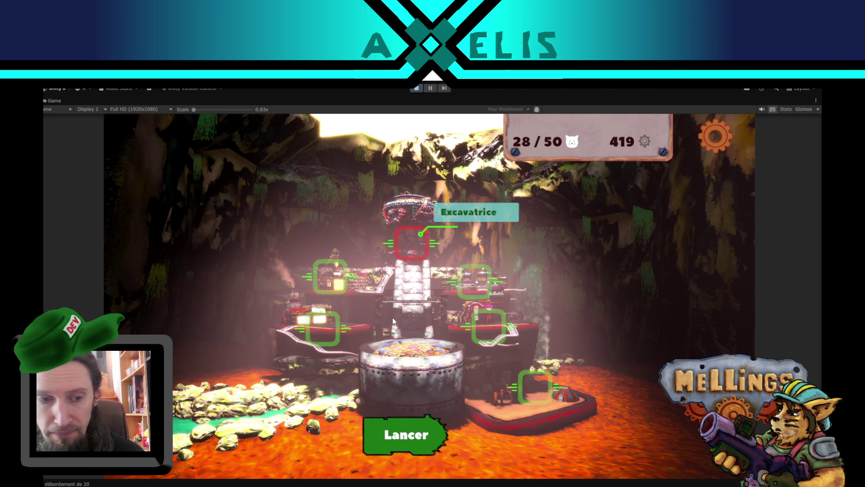
- Stop the play test and widen the scene area by shrinking the game preview
left_click(417, 87)
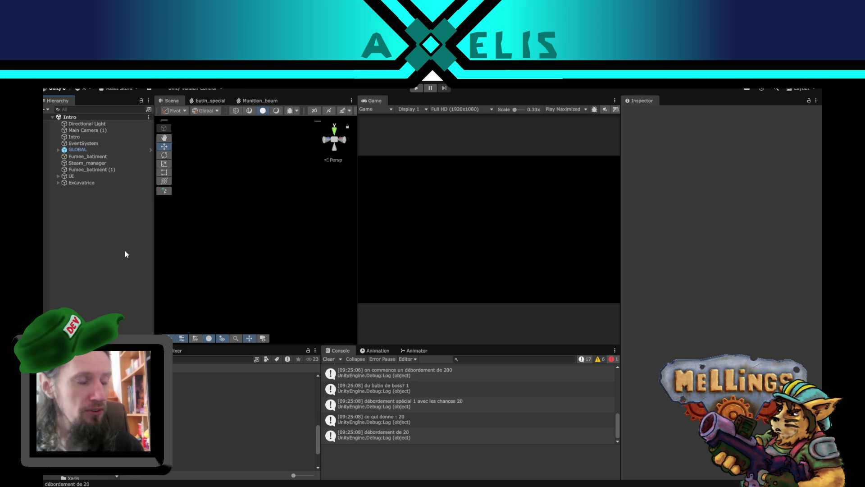
left_click_drag(355, 231, 377, 235)
- Shift the Hierarchy/Scene divider slightly left to give the scene view a bit more width
left_click_drag(153, 256, 148, 253)
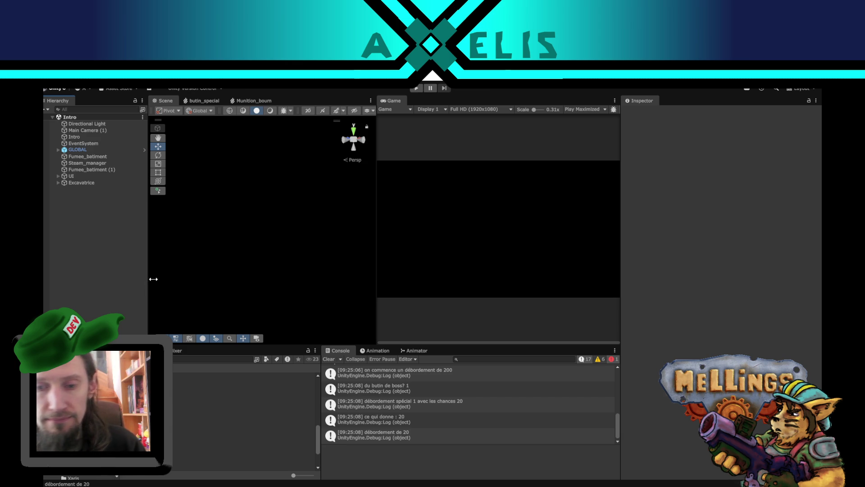
scroll(413, 410, "up", 10)
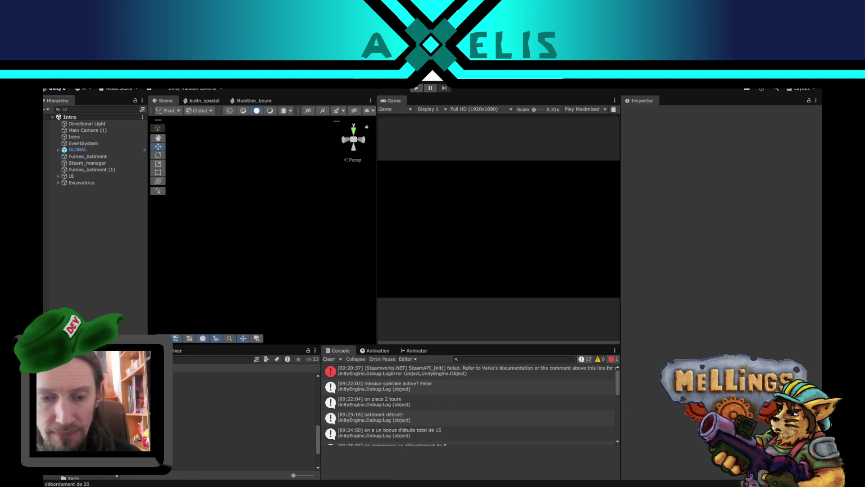
- Glance at the melling_profil.savg save data in VS Code, then return to Unity
left_click(230, 460)
left_click(300, 90)
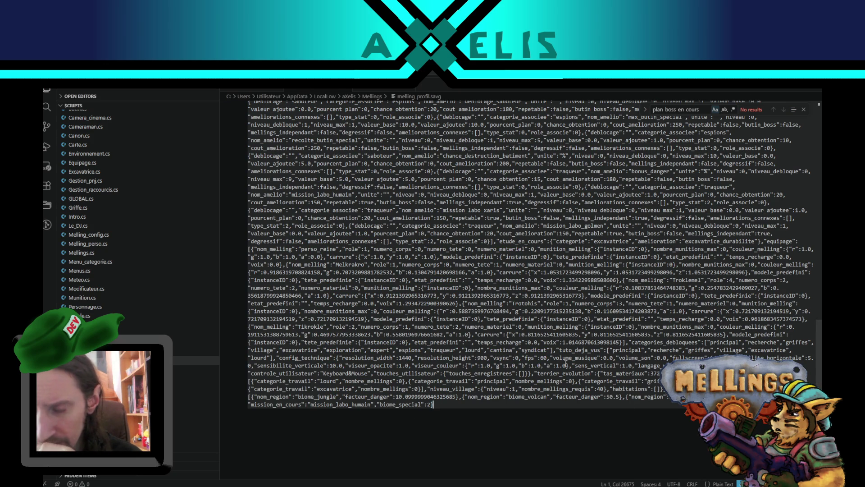
left_click(374, 480)
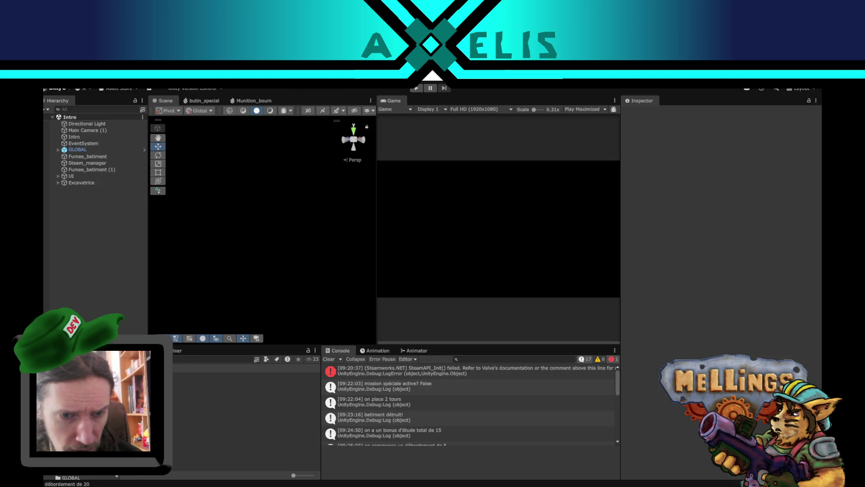
- In the Bataille scene, turn off Test_type_unique on Armee, then reopen the Intro scene
double_click(180, 394)
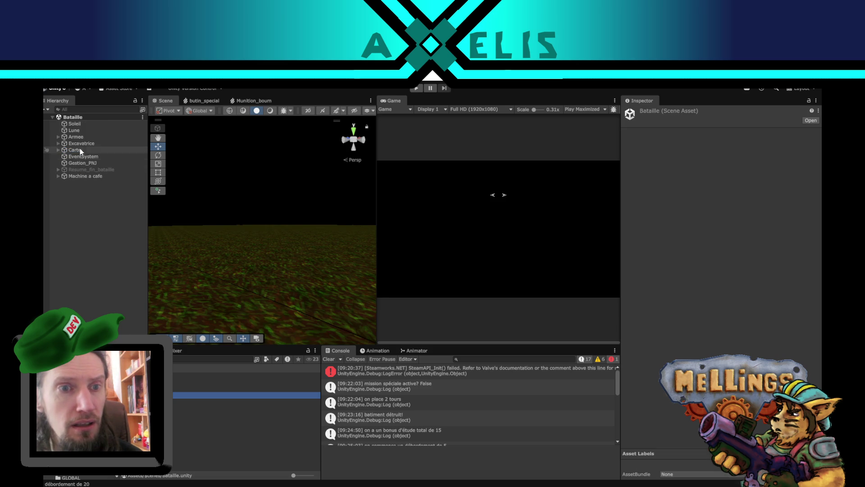
left_click(80, 138)
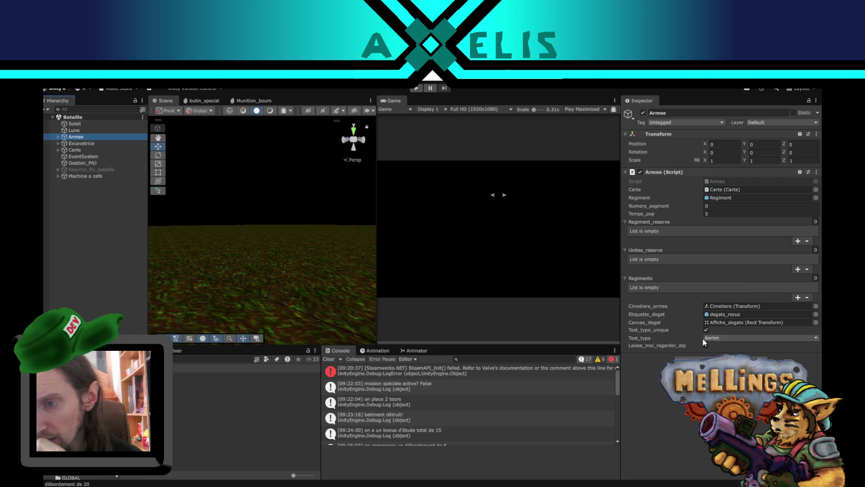
left_click(707, 332)
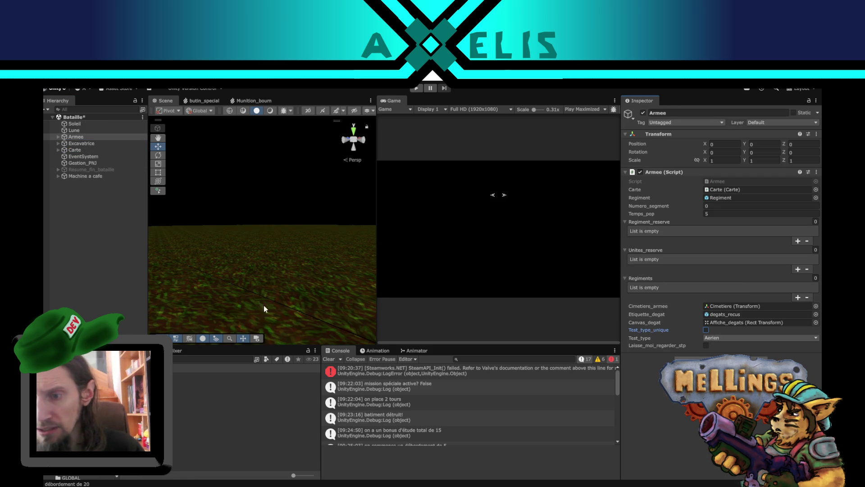
left_click(123, 257)
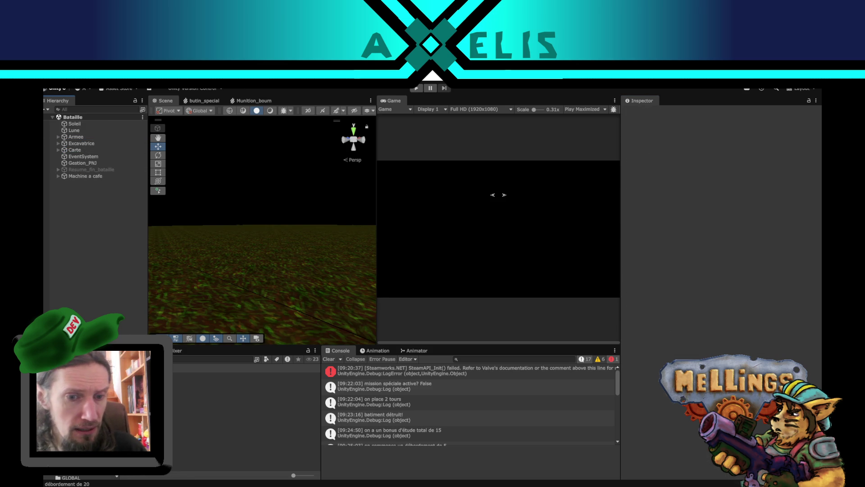
double_click(178, 401)
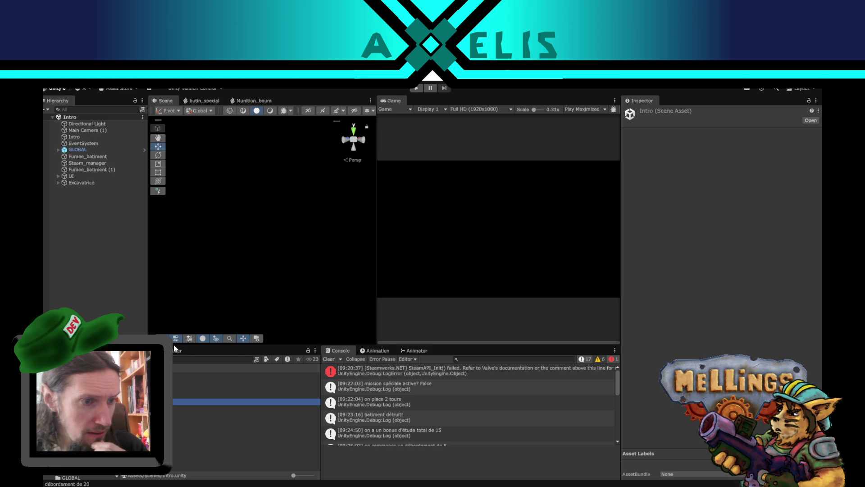
left_click(84, 258)
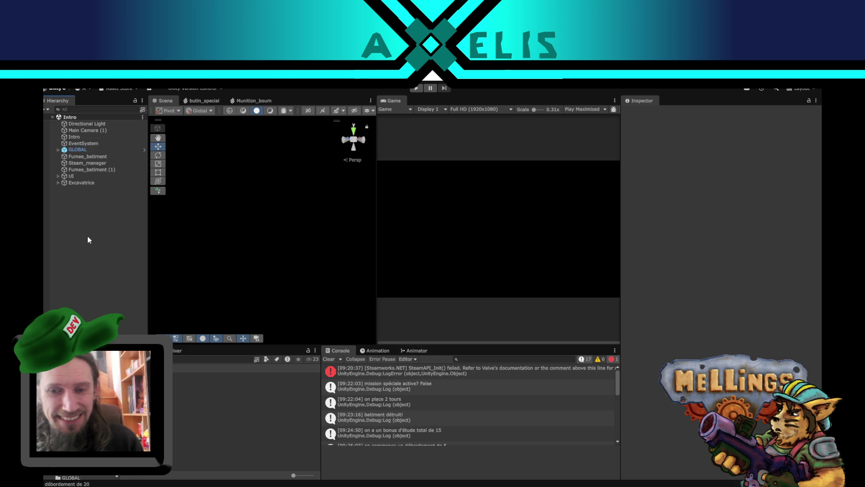
- Inspect stack traces of the 'débordement spécial 1', 'débordement de 200' and 'débordement spécial 10 avec les chances 30' logs
scroll(537, 405, "down", 5)
scroll(537, 411, "down", 3)
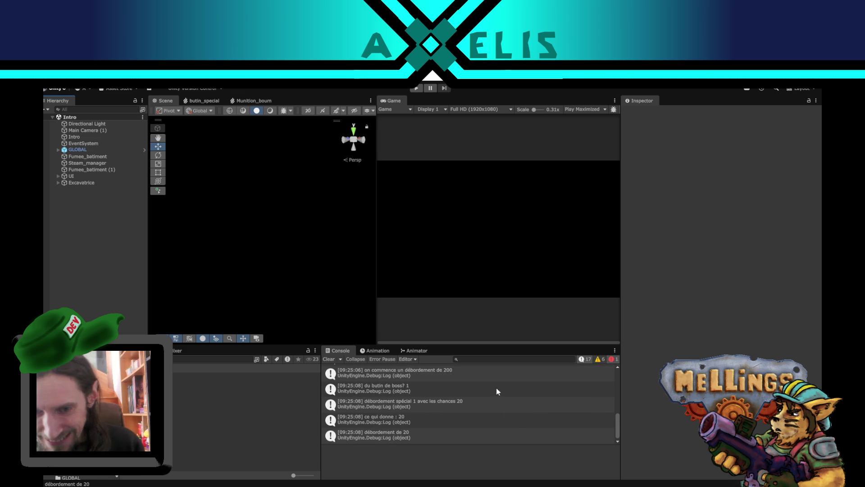
left_click(450, 407)
scroll(416, 431, "up", 2)
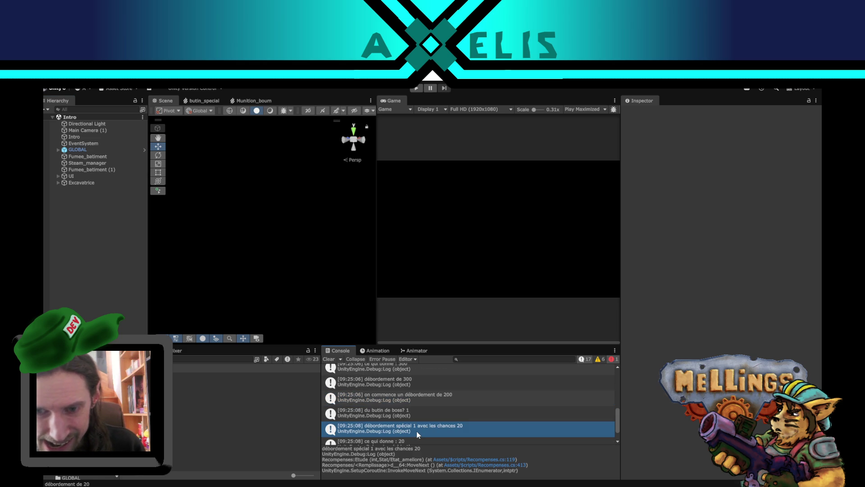
left_click(433, 399)
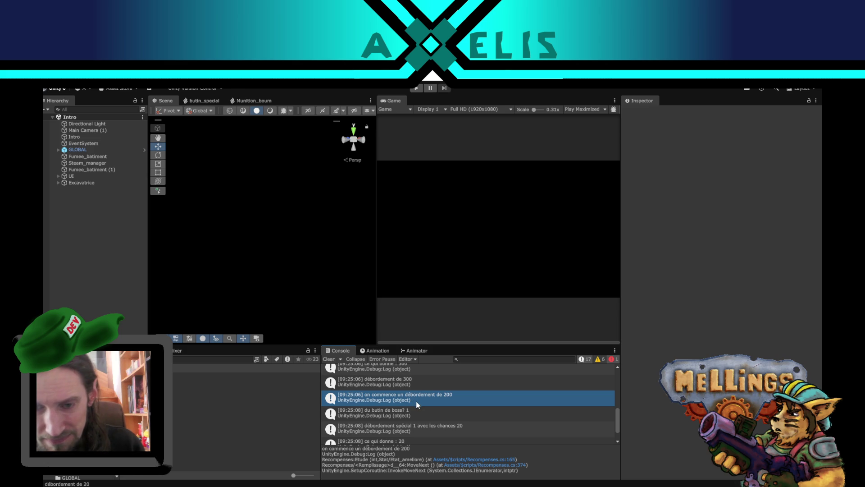
scroll(417, 404, "up", 2)
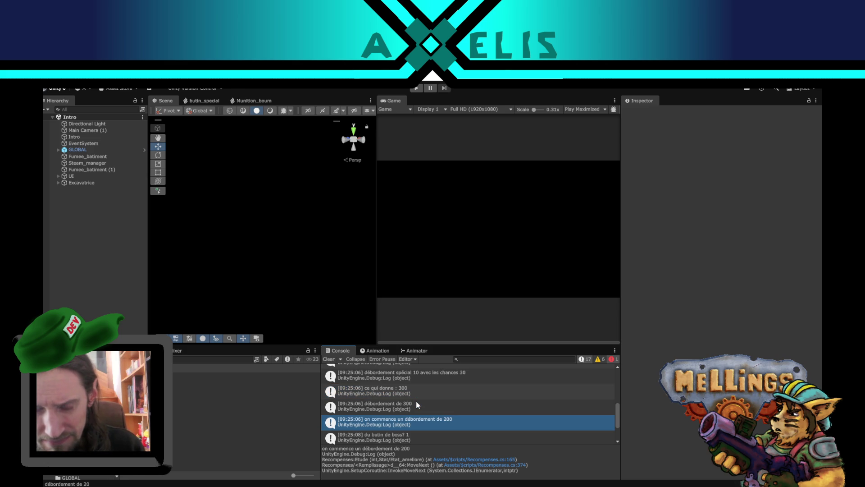
scroll(417, 404, "up", 2)
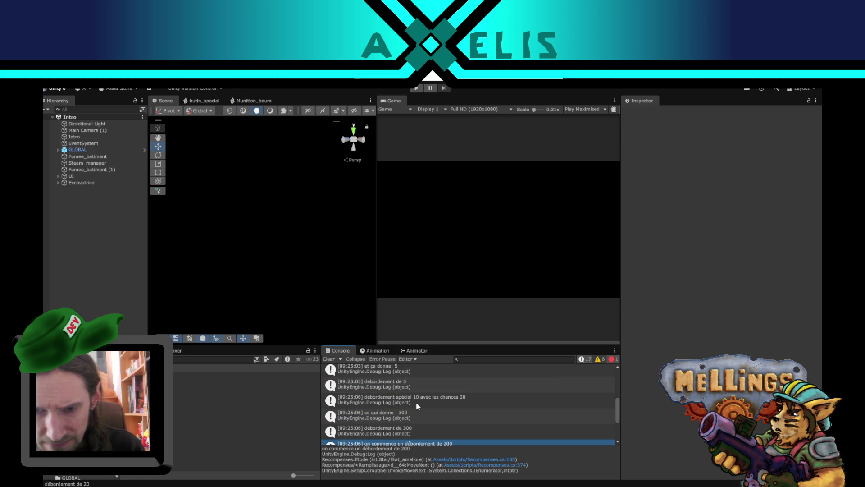
left_click(421, 397)
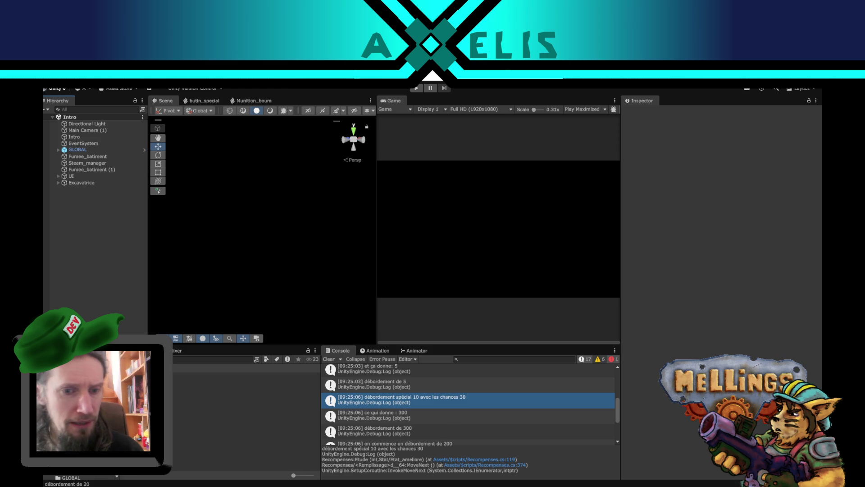
- Open the GLOBAL prefab, collapse the cartographe stat entry and expand the excavatrice entry
left_click(144, 150)
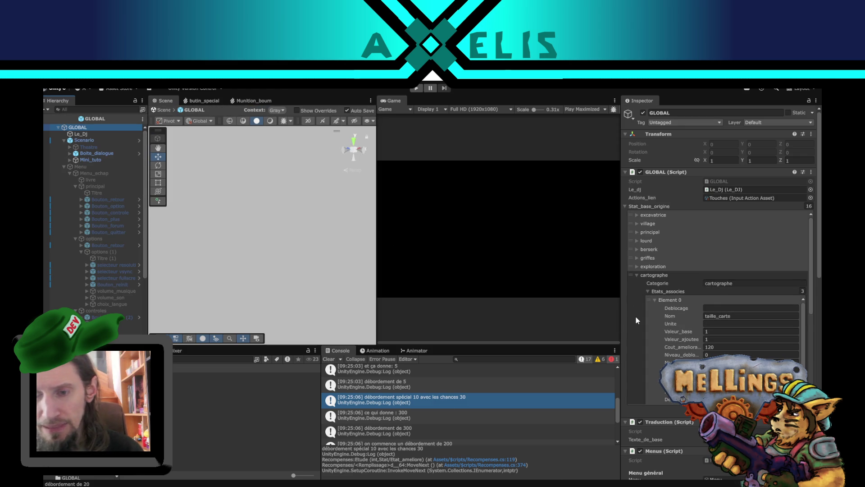
scroll(635, 315, "down", 2)
scroll(636, 319, "up", 2)
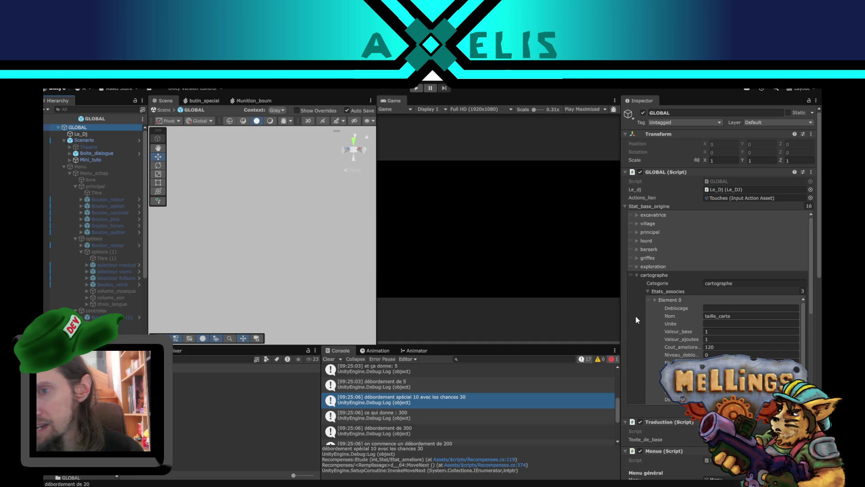
left_click(637, 275)
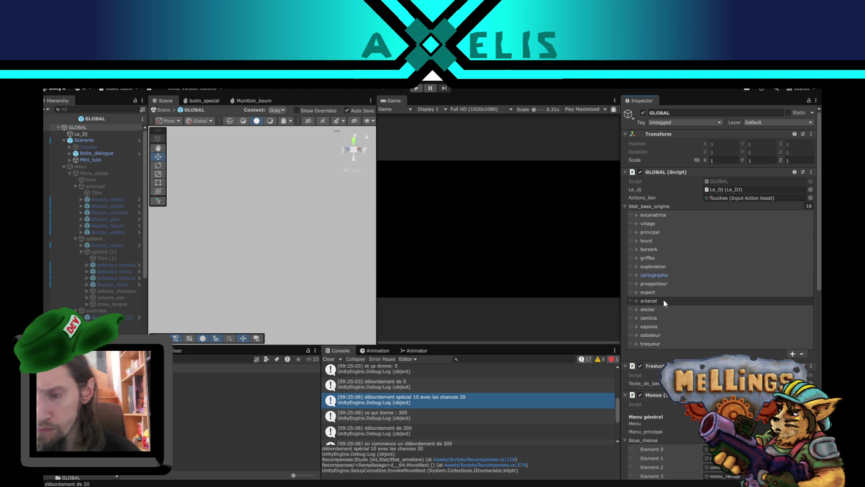
left_click(637, 215)
scroll(646, 306, "down", 10)
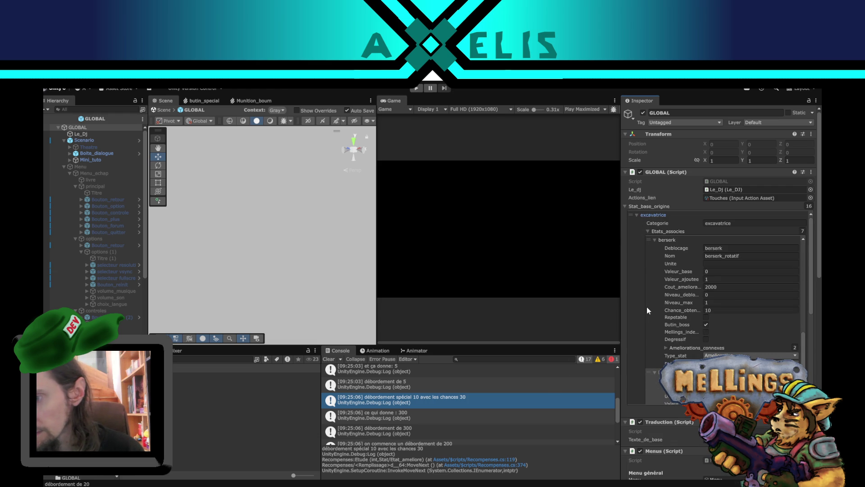
- Change berserk's Chance_obtention from 10 to 2, then return to Recompenses.cs in VS Code
left_click(729, 309)
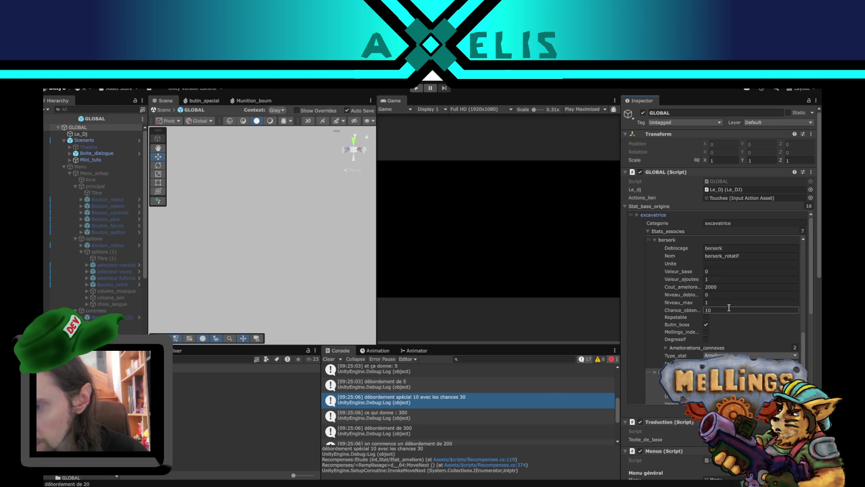
double_click(729, 309)
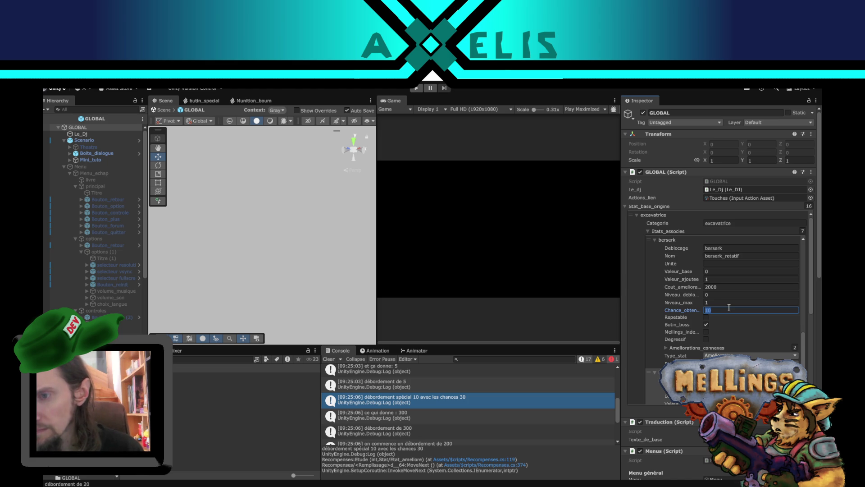
scroll(691, 305, "up", 1)
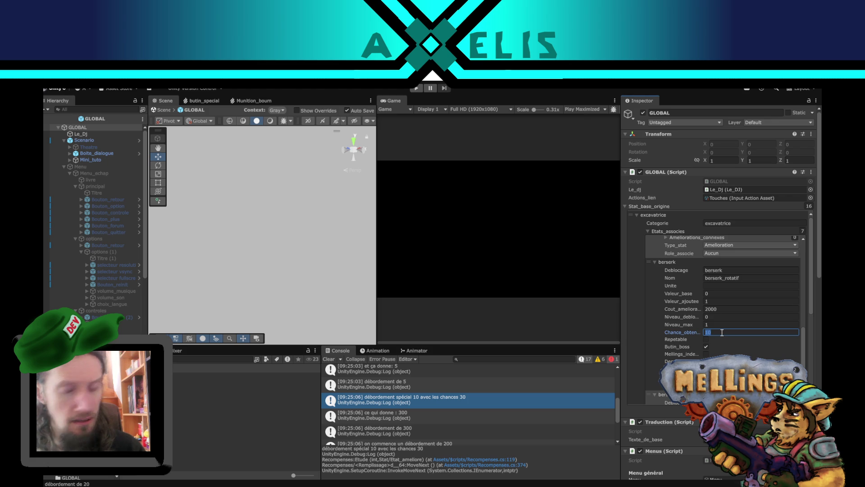
type("2")
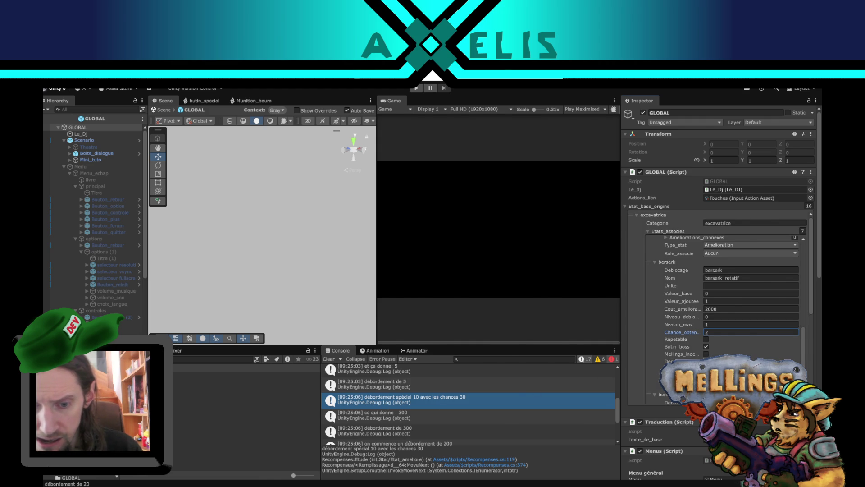
key("alt+Tab")
left_click(329, 87)
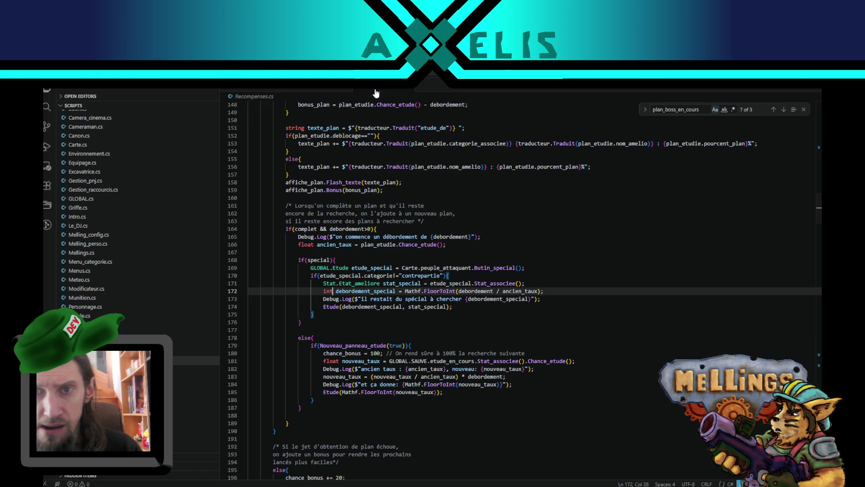
- Highlight every use of debordement_precedent in Recompenses.cs's Etude method, then return to Unity
scroll(333, 302, "up", 8)
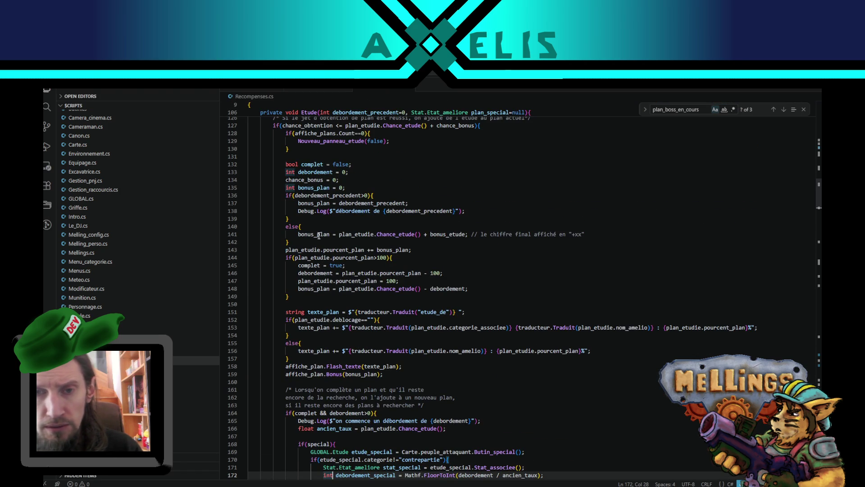
scroll(341, 246, "up", 2)
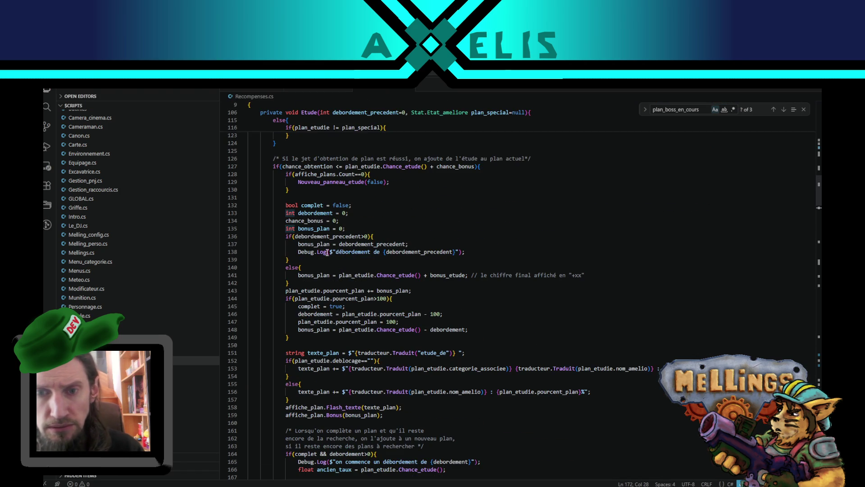
double_click(316, 237)
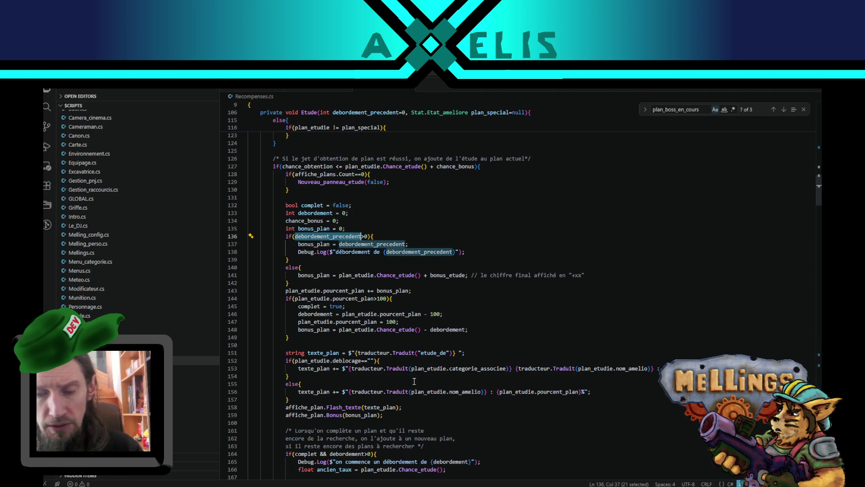
key("alt+Tab")
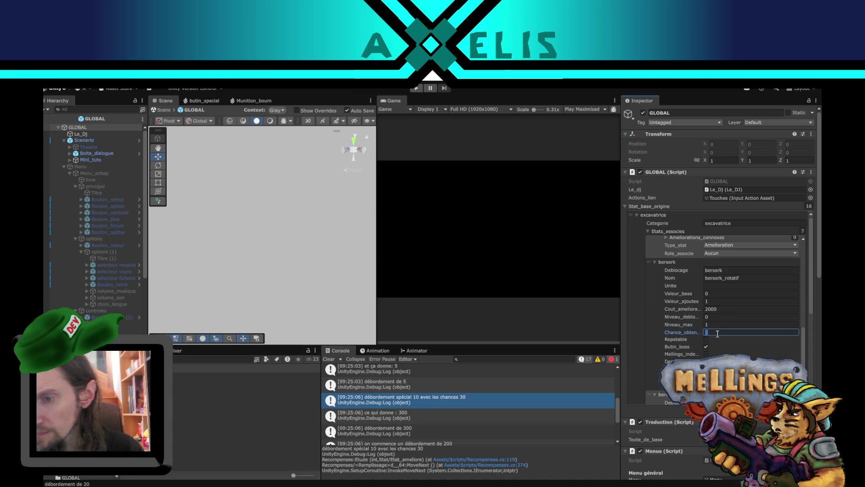
- Expand Stat_base_origine Element 6 and check its fields, including Valeur_base
scroll(720, 318, "down", 2)
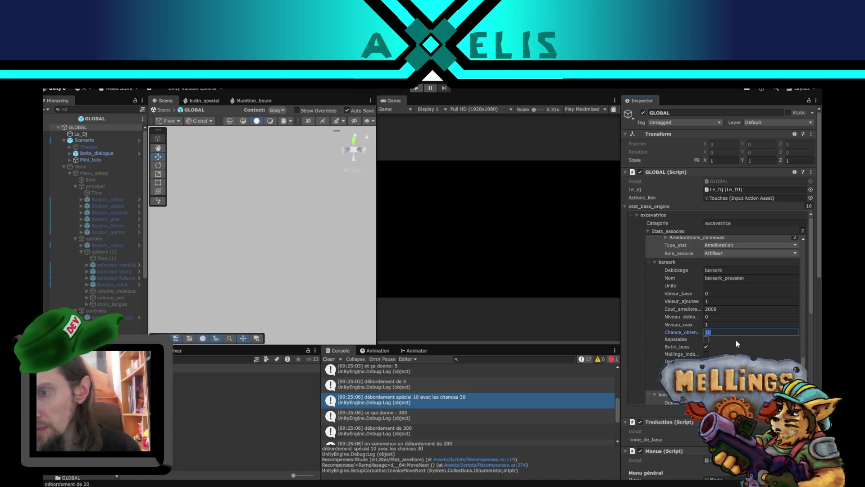
scroll(736, 337, "down", 5)
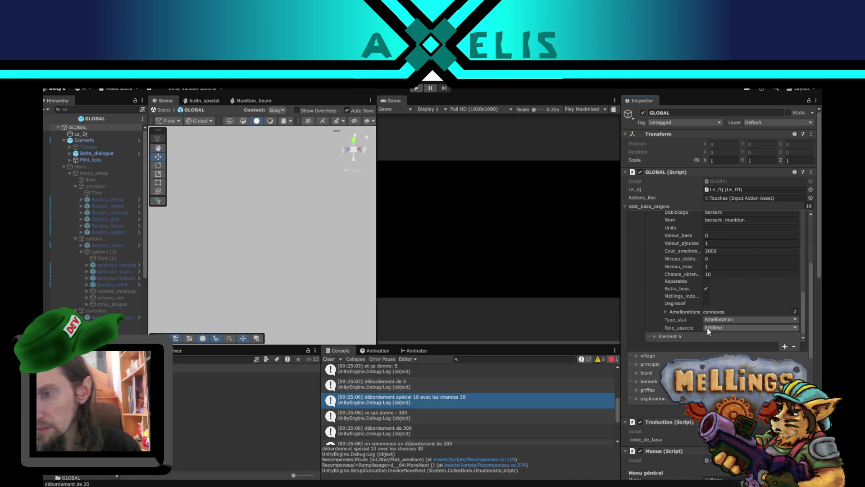
left_click(654, 336)
scroll(656, 337, "down", 3)
left_click(741, 309)
left_click(764, 300)
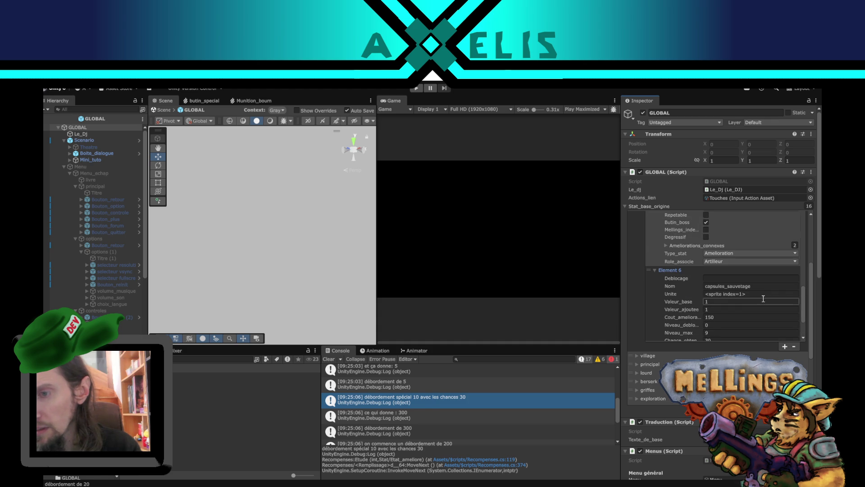
scroll(756, 295, "down", 3)
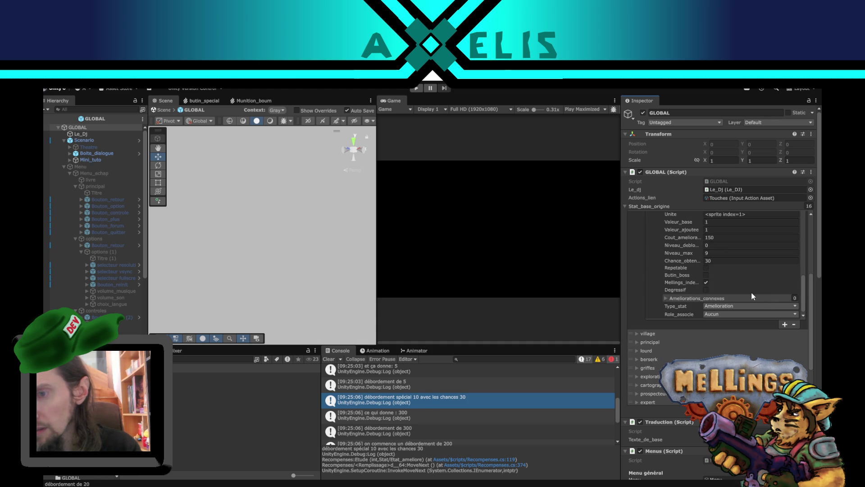
scroll(725, 290, "up", 5)
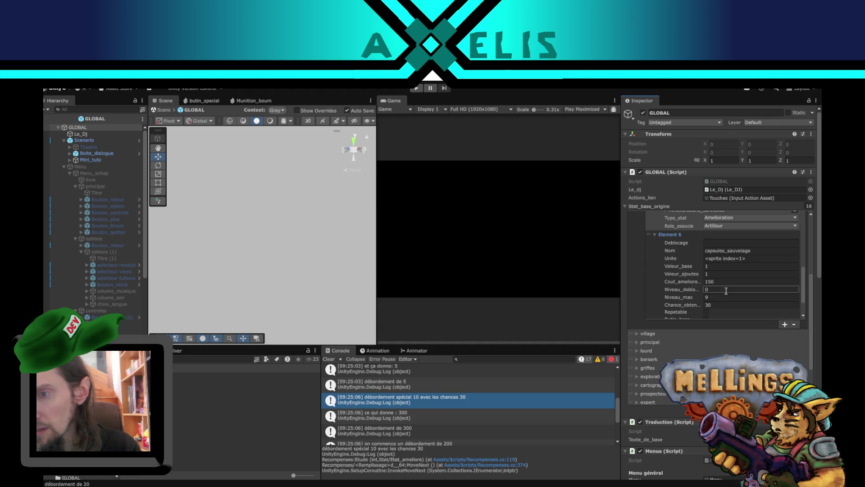
- Check the berserk entry's unlock level, upgrade cost, chance value and name
left_click(696, 270)
scroll(694, 267, "up", 2)
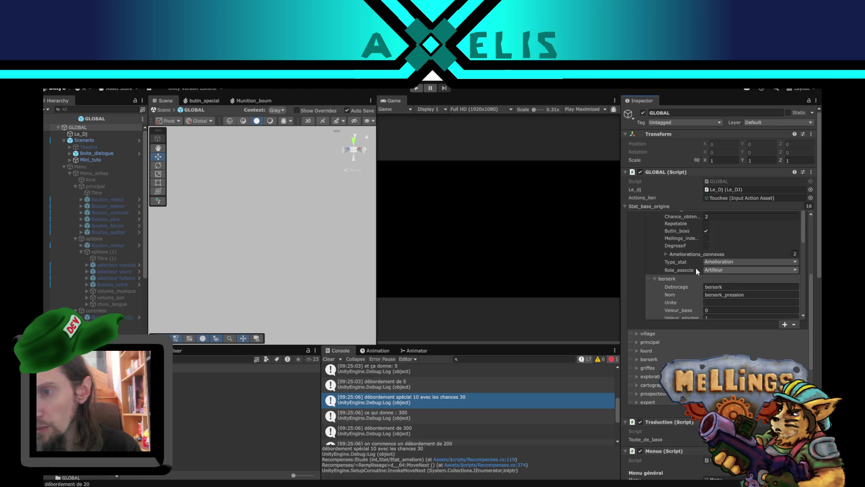
left_click(742, 280)
key("Tab")
key("Tab")
key("Tab")
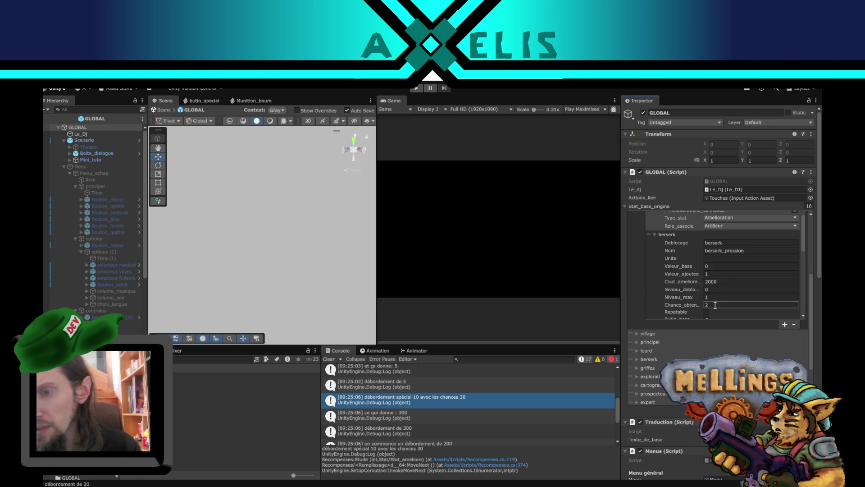
scroll(719, 279, "down", 3)
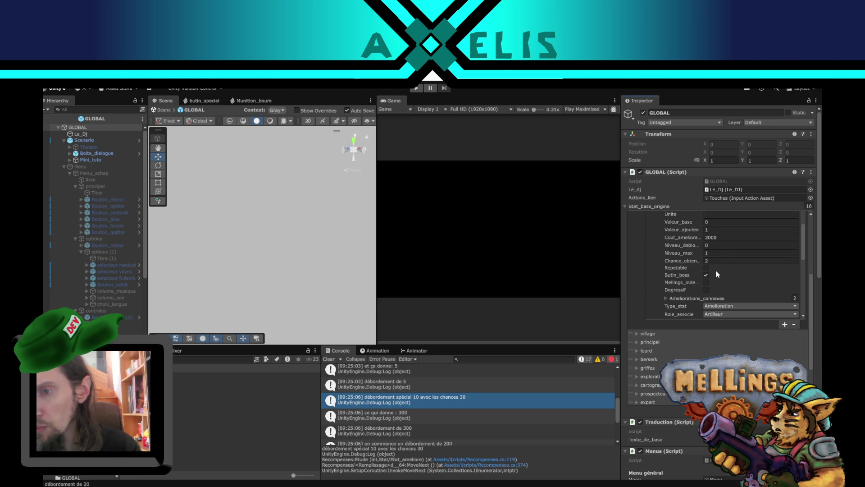
scroll(716, 270, "down", 3)
left_click(716, 271)
scroll(716, 271, "up", 5)
- Check berserk's unlock requirement and berserk_munition's maximum level and chance, then leave GLOBAL for the Terrier scene
scroll(721, 270, "down", 5)
left_click(736, 220)
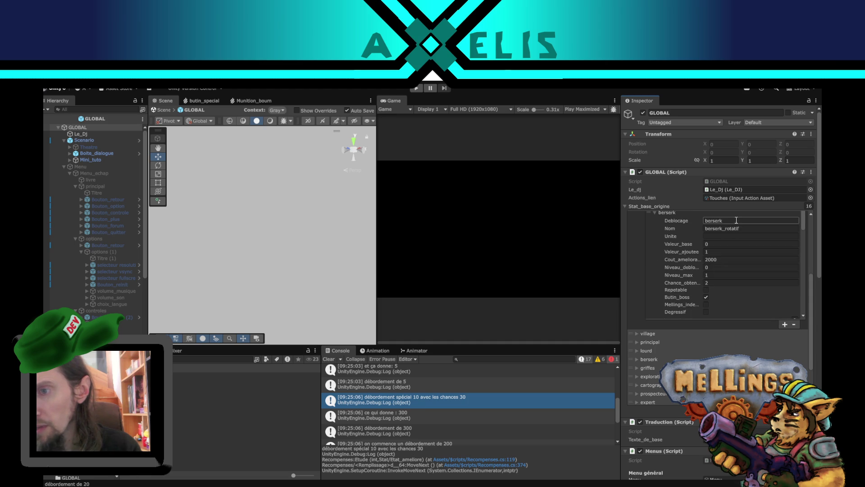
scroll(743, 223, "down", 2)
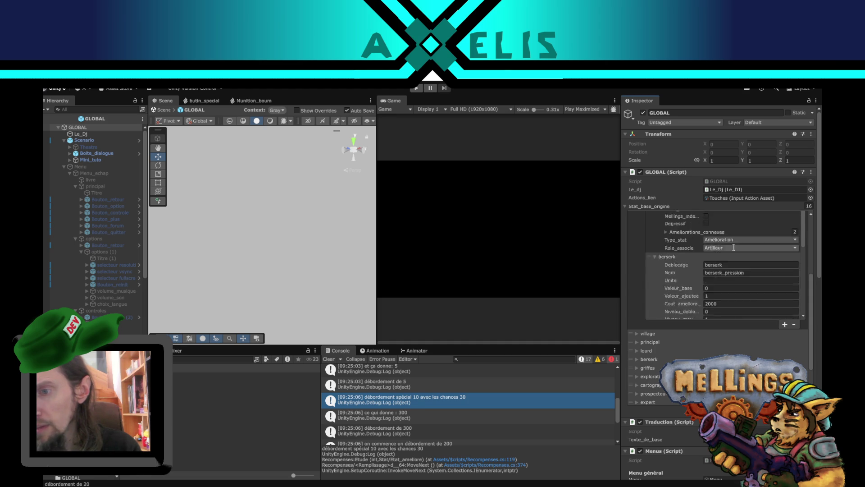
scroll(707, 253, "down", 4)
left_click(748, 275)
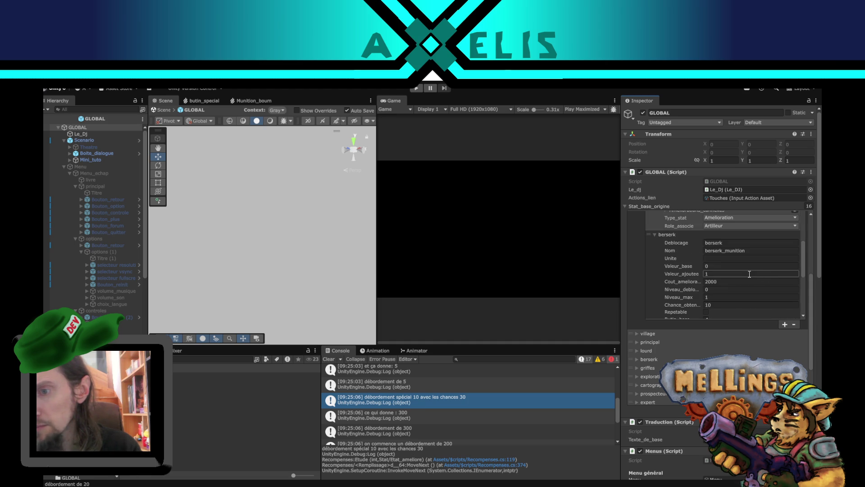
left_click(723, 282)
type("2")
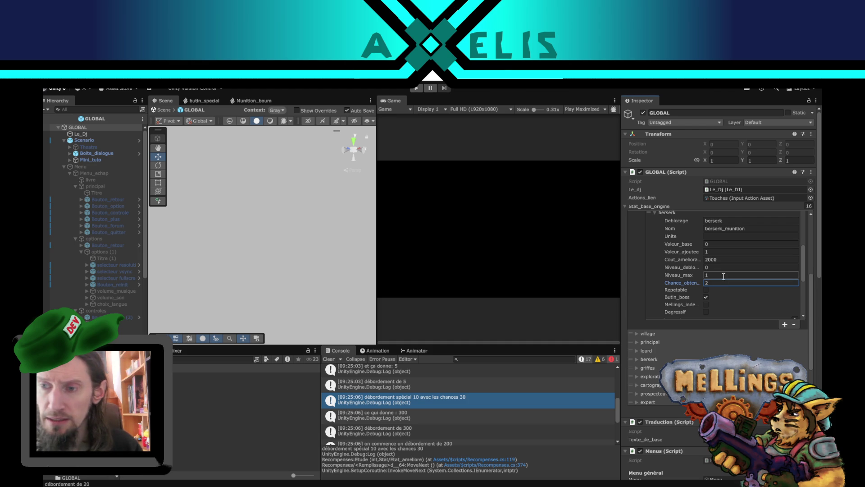
left_click(44, 118)
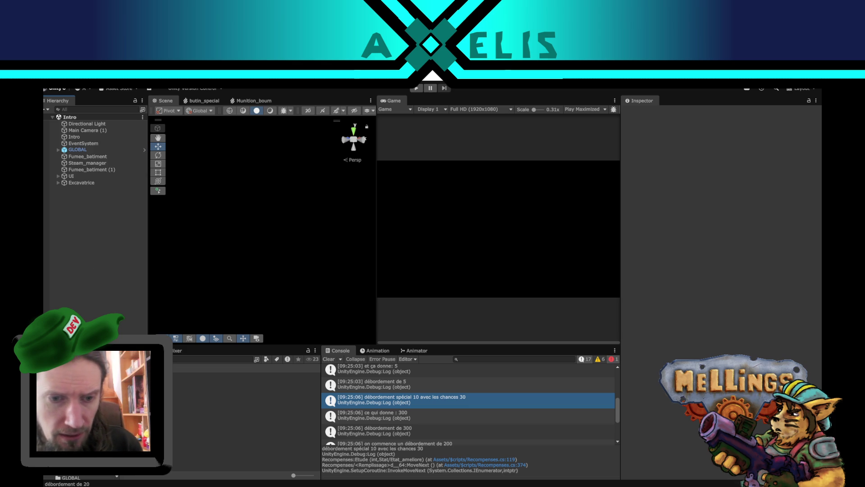
left_click(135, 415)
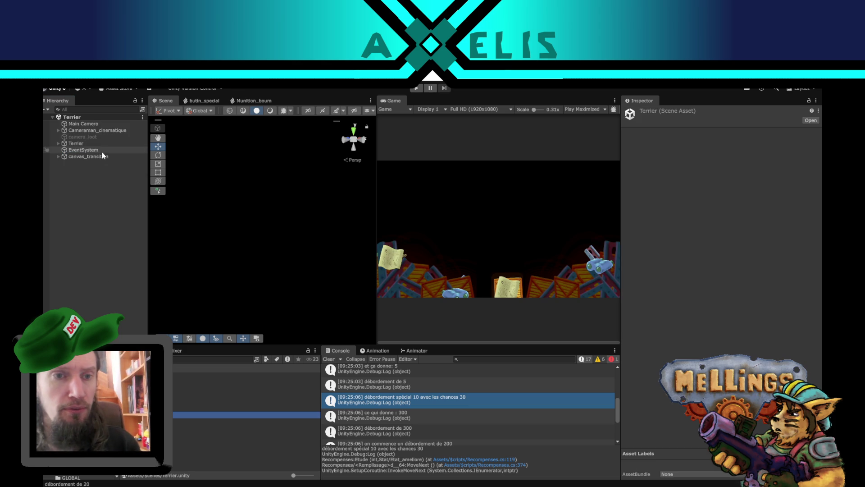
- Expand the Terrier object and deactivate canvas_transition
left_click(57, 143)
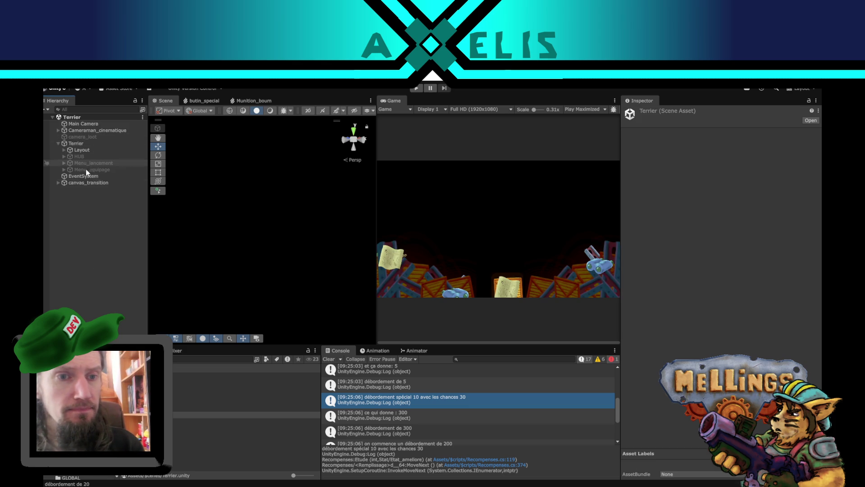
left_click(83, 183)
left_click(643, 113)
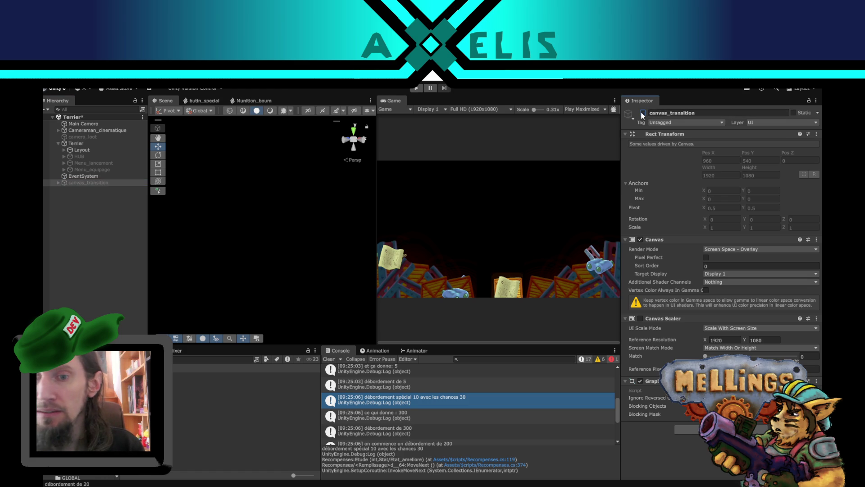
- Activate HUB, UI_hub and Menu_recompense so the reward menu appears in the game preview
left_click(64, 156)
left_click(82, 156)
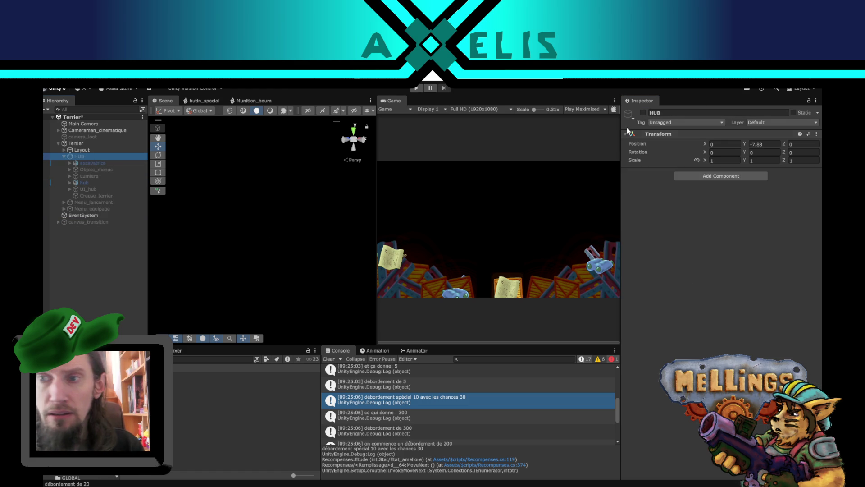
left_click(643, 113)
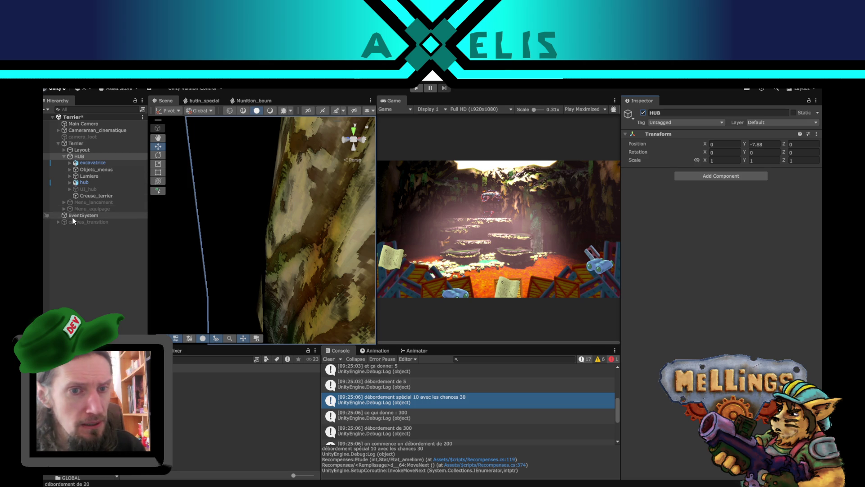
left_click(69, 188)
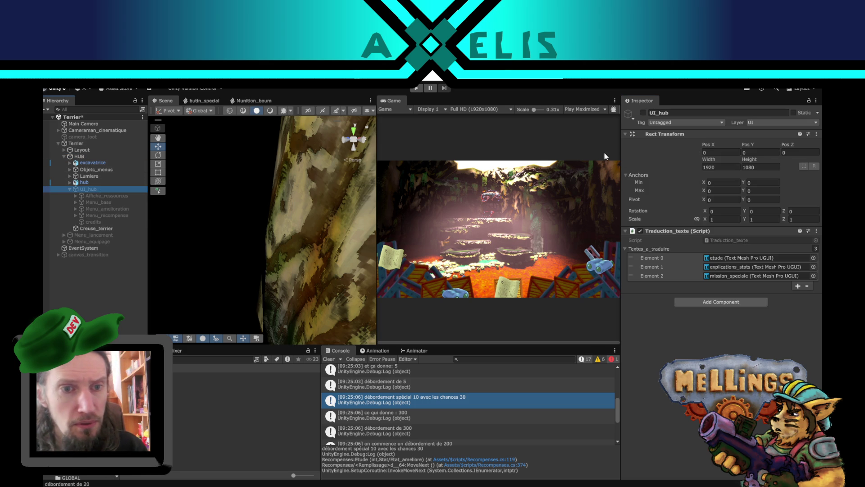
left_click(643, 113)
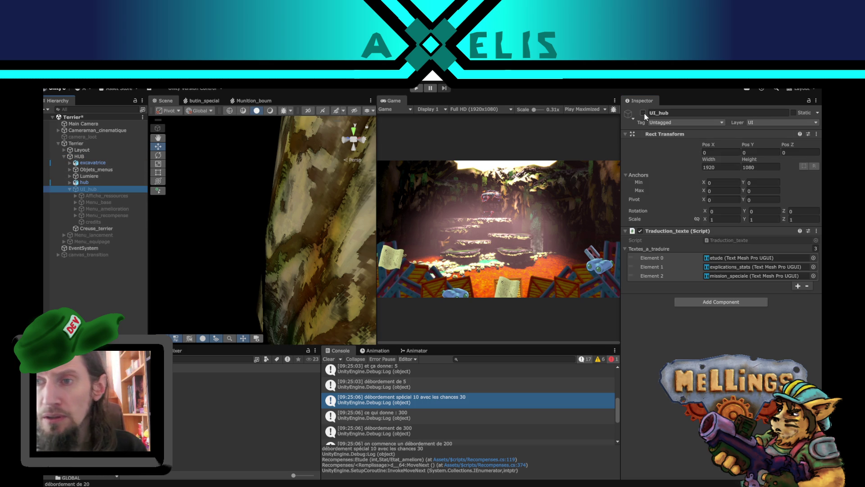
left_click(108, 215)
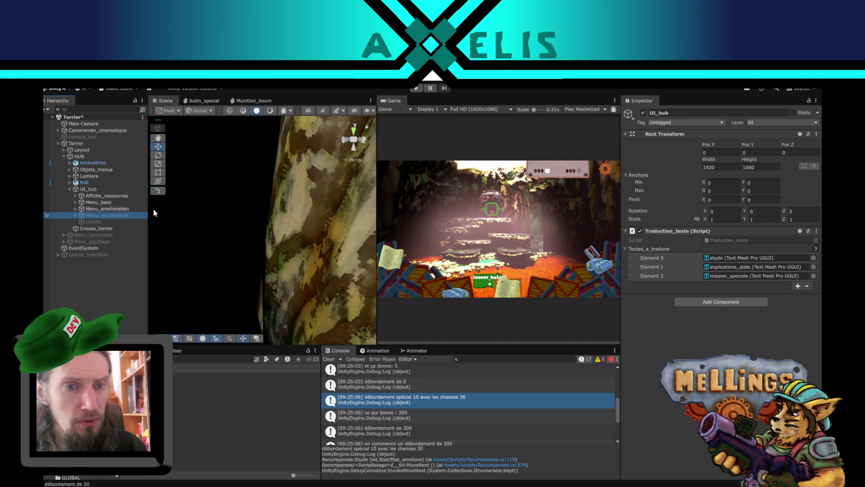
left_click(643, 112)
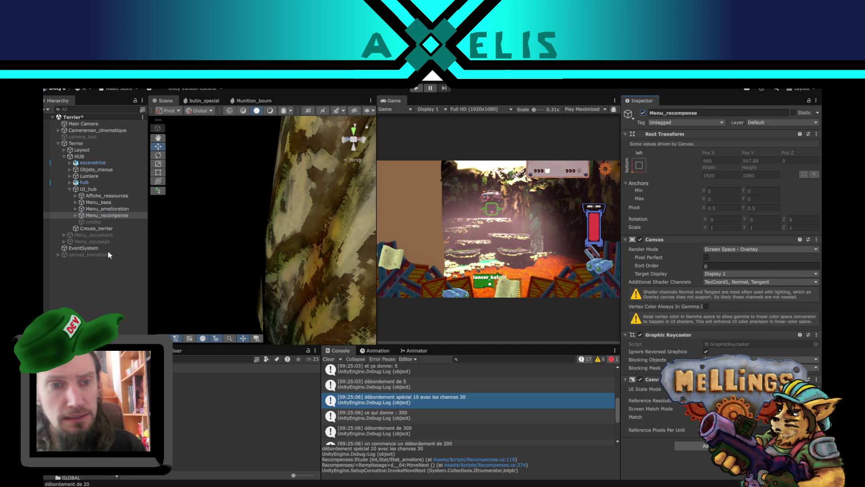
- Frame the Menu_recompense canvas in the scene view and select Listing recompense
double_click(104, 216)
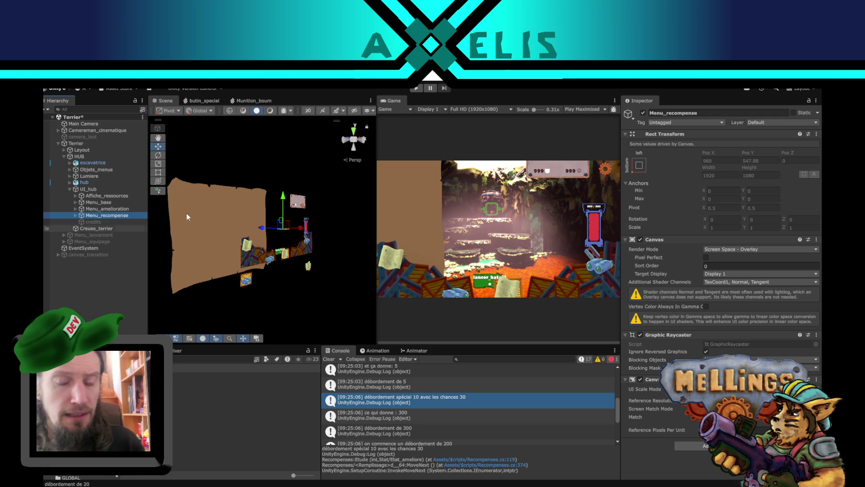
mouse_move(289, 226)
left_mouse_down()
mouse_move(116, 292)
mouse_move(225, 255)
mouse_move(306, 294)
left_mouse_up()
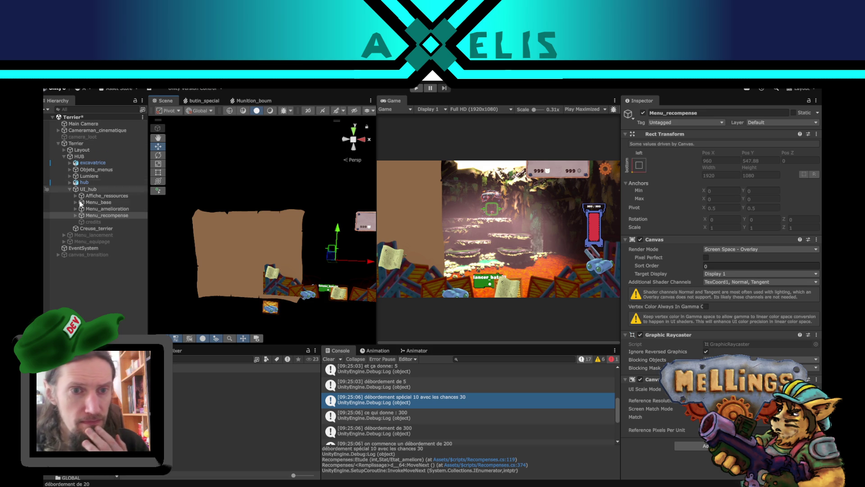
left_click(76, 216)
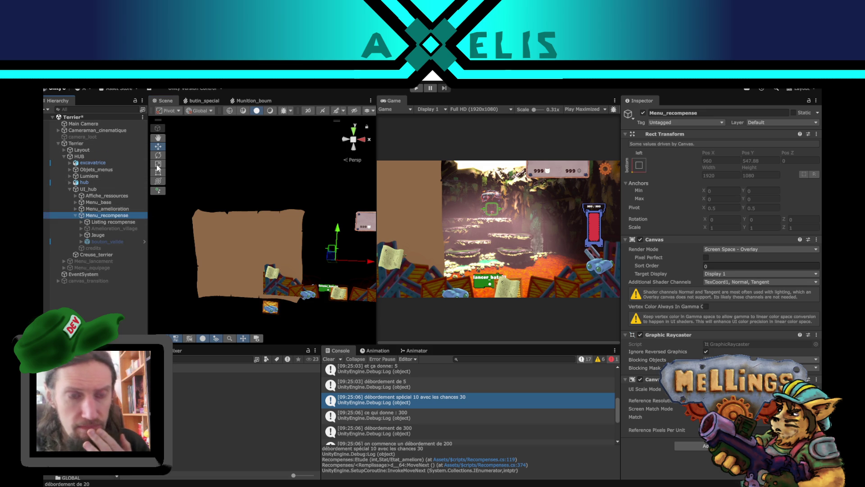
left_click(123, 220)
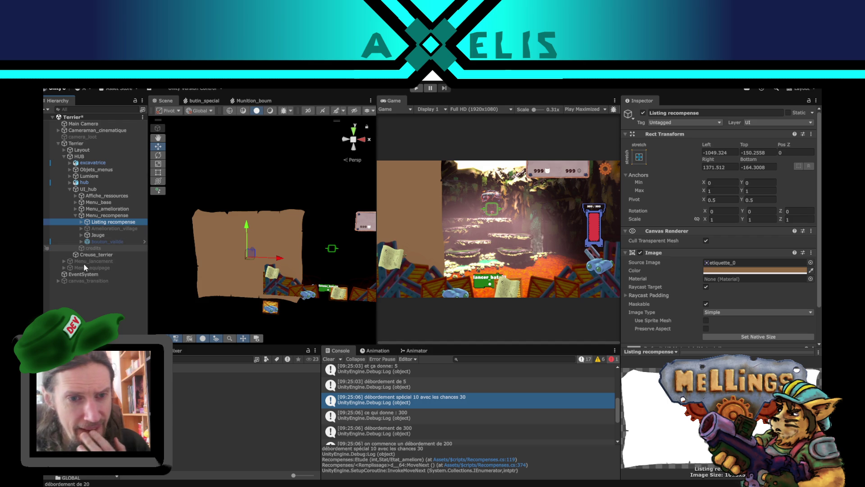
- Select recap_recompense and review its TextMeshPro and 300×50-cell Grid Layout Group settings
left_click(81, 221)
left_click(99, 229)
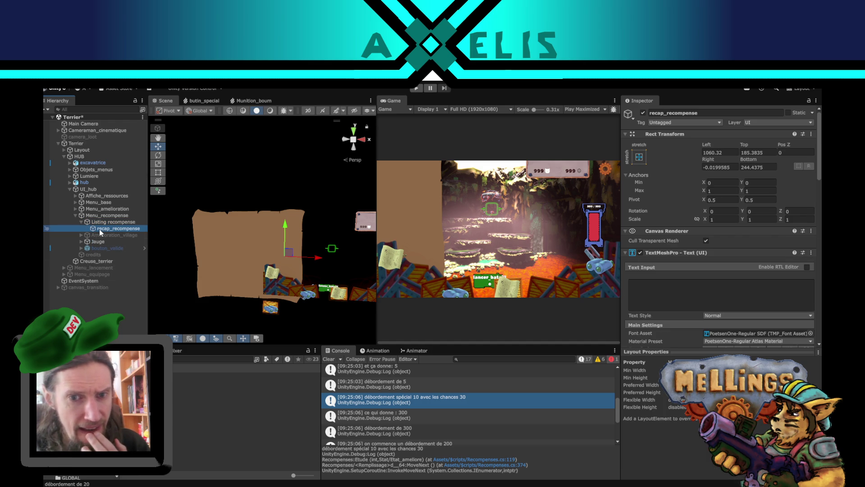
left_click_drag(336, 249, 301, 253)
scroll(683, 280, "down", 3)
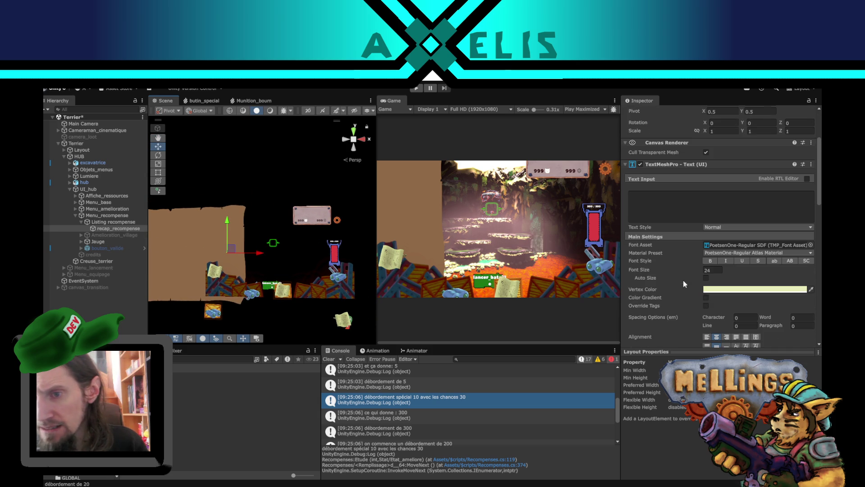
scroll(674, 310, "up", 3)
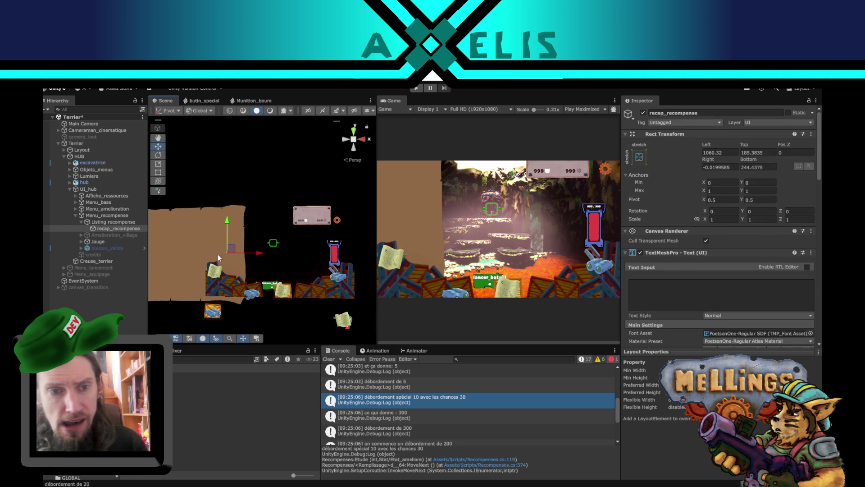
scroll(668, 317, "down", 6)
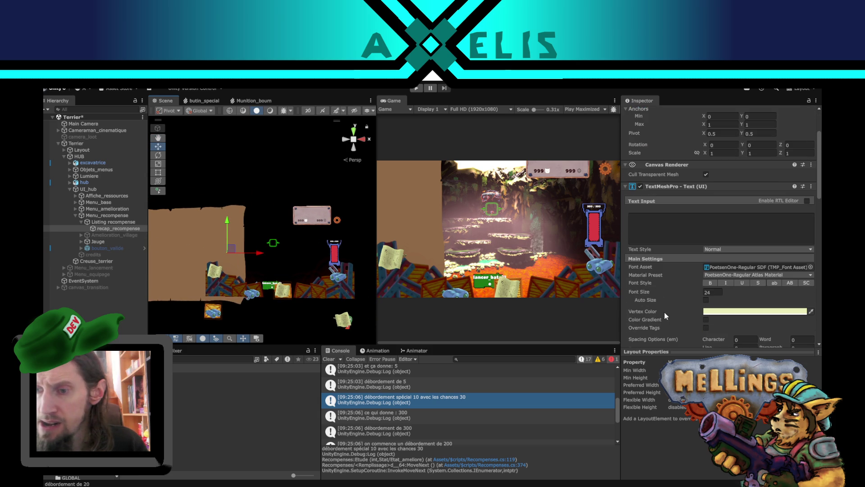
scroll(647, 290, "down", 10)
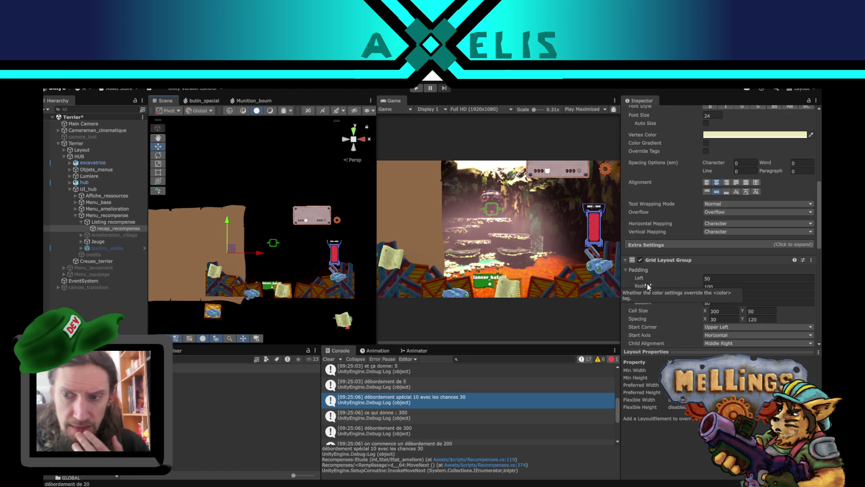
- Inspect Terrier's script, ping its Affiche_materiaux and Recompenses references, and open the logged line's source
left_click(121, 223)
left_click(101, 143)
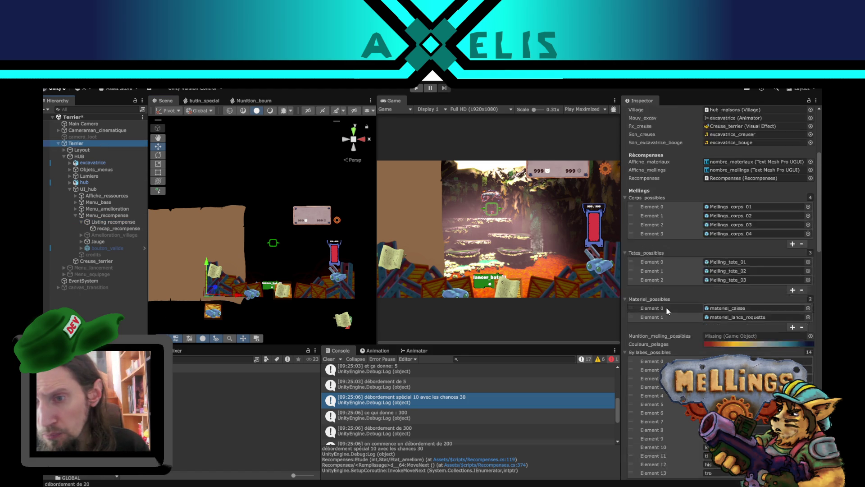
scroll(693, 279, "up", 1)
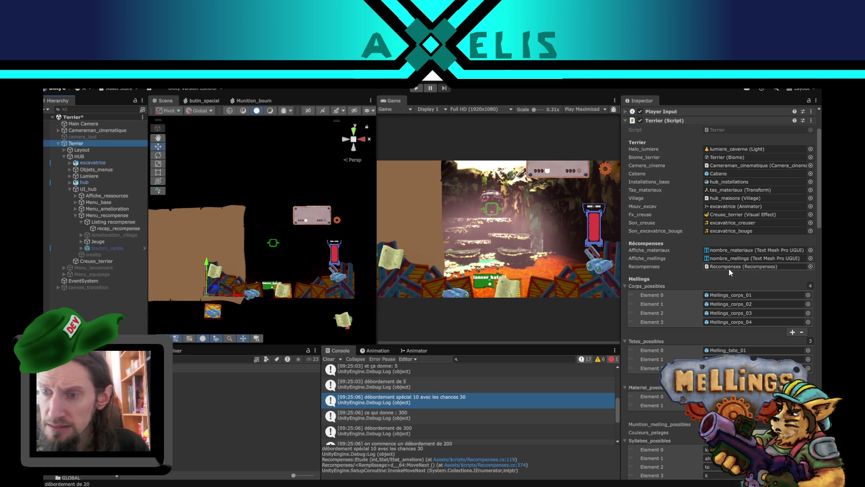
left_click(728, 249)
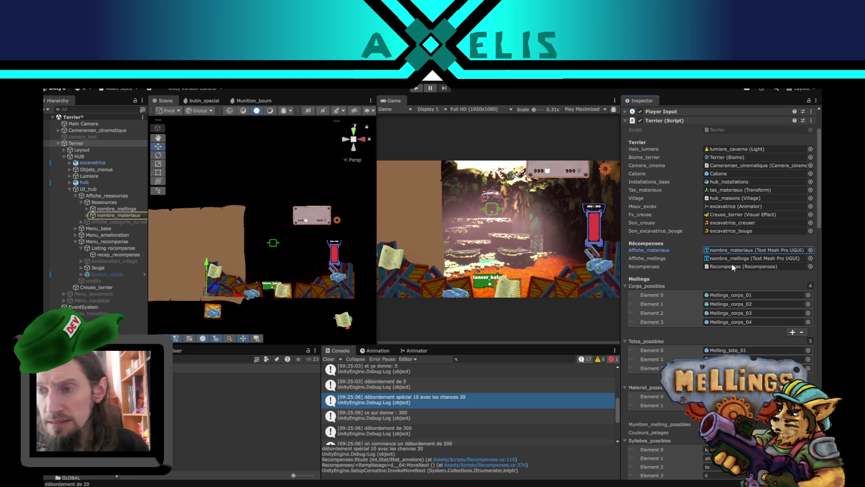
left_click(732, 265)
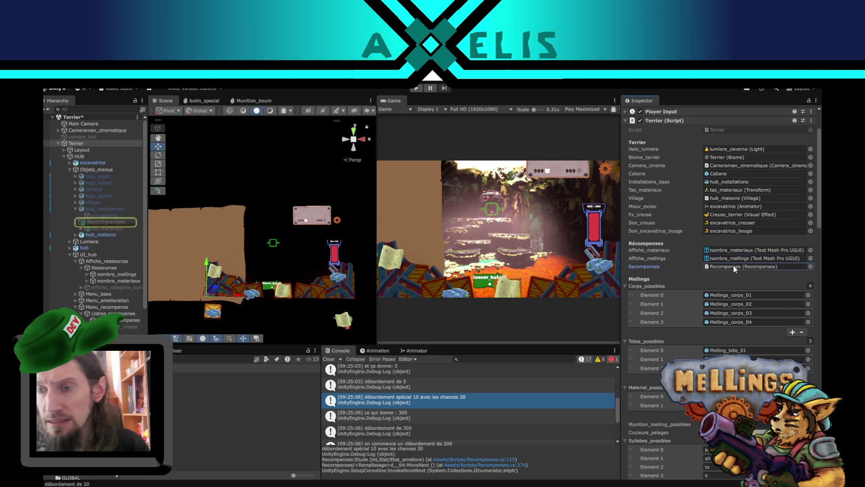
left_click(112, 221)
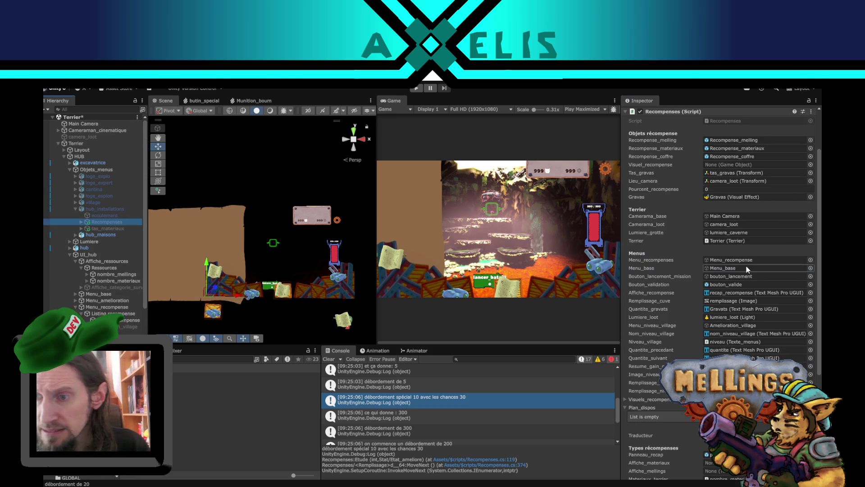
double_click(400, 399)
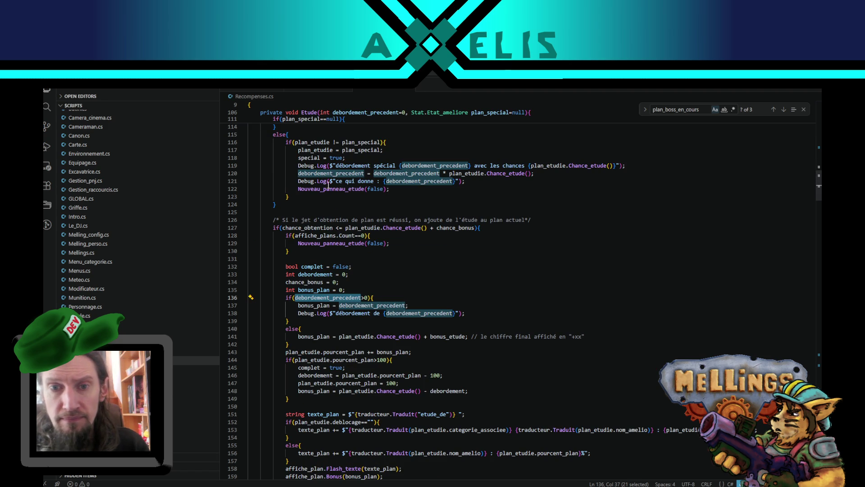
- Find the Nouveau_panneau_etude definition in Recompenses.cs
double_click(328, 189)
key("ctrl+f")
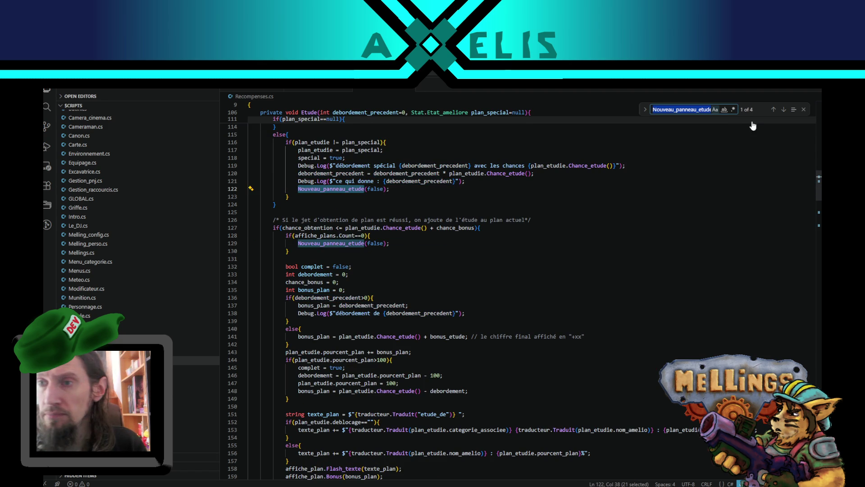
left_click(774, 110)
scroll(299, 288, "down", 3)
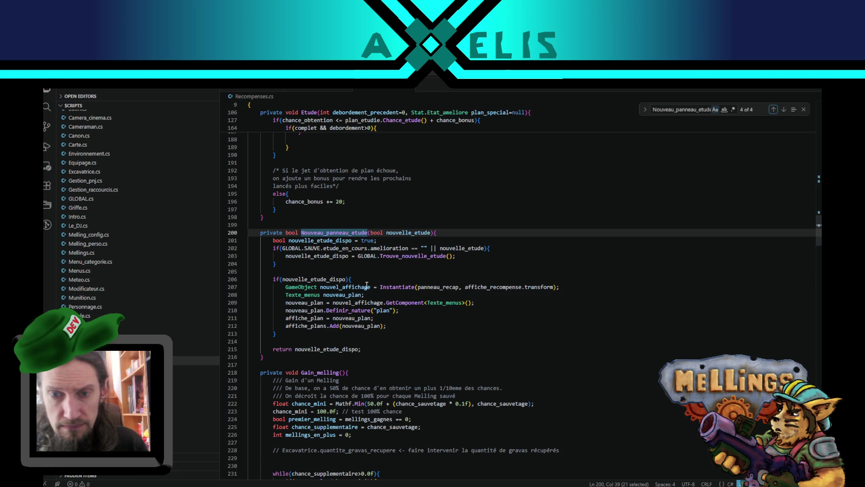
- Search affiche_recompense and step through its 4 matches, ending at the line 33 declaration
double_click(478, 287)
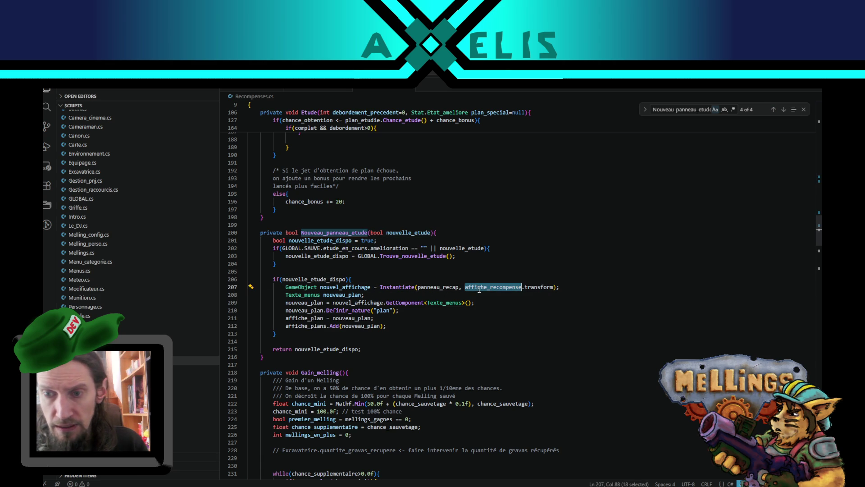
key("ctrl+f")
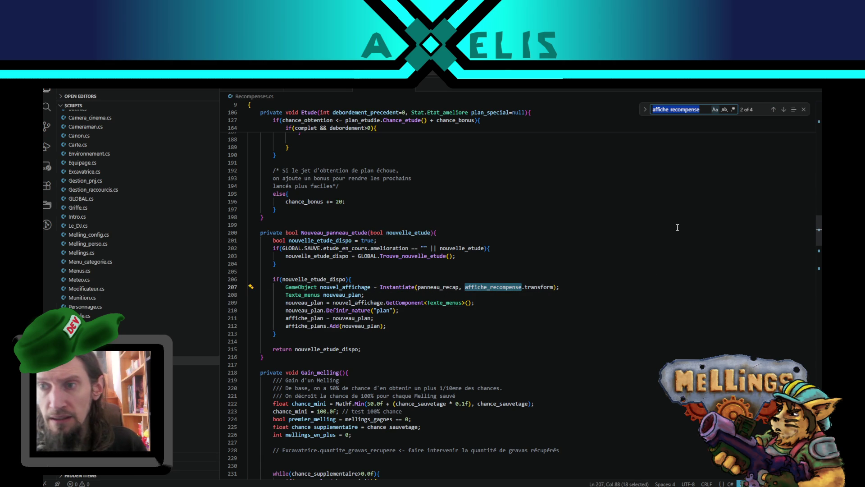
left_click(773, 110)
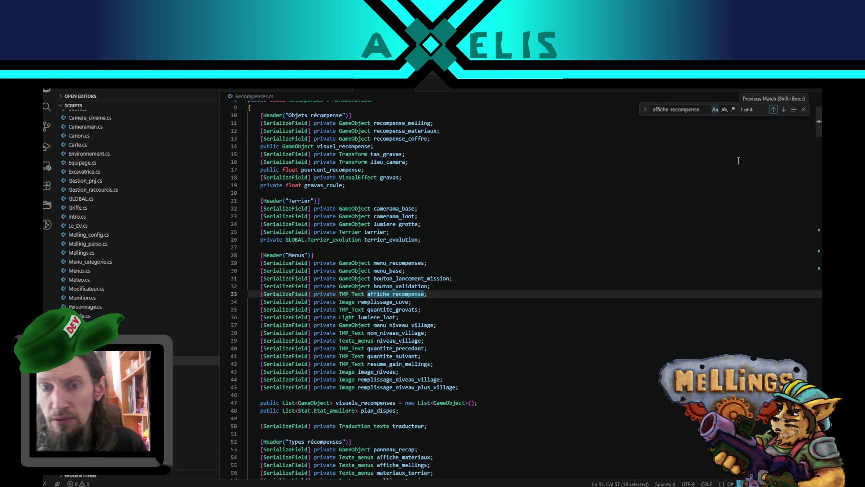
left_click(784, 110)
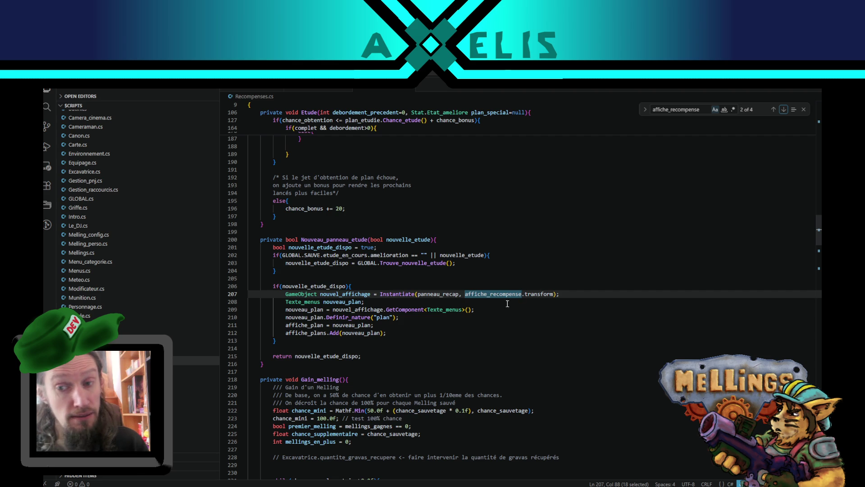
left_click(777, 111)
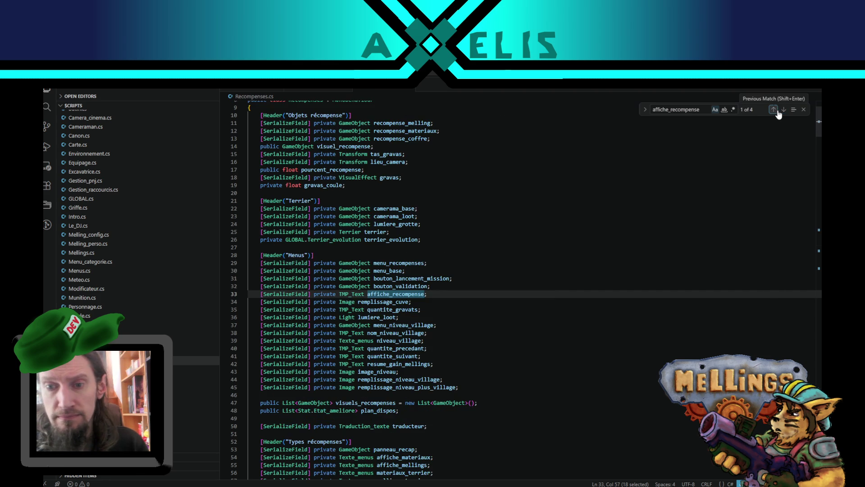
left_click(776, 111)
left_click(776, 111)
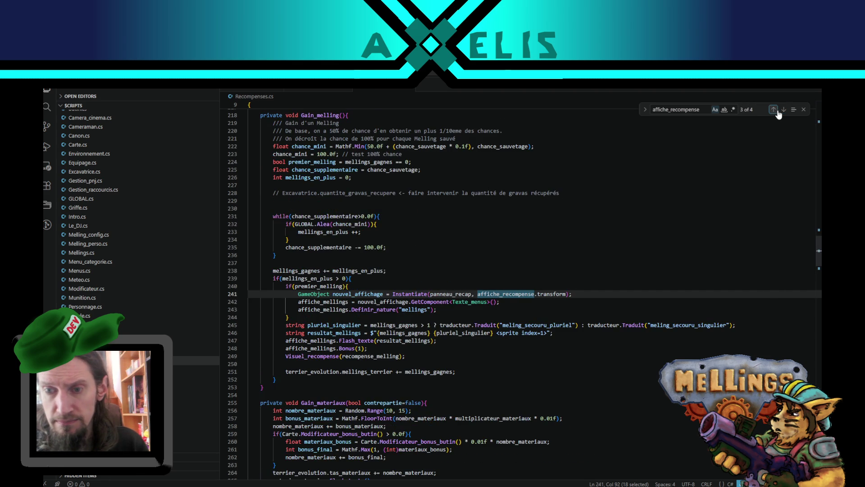
left_click(777, 111)
left_click(777, 111)
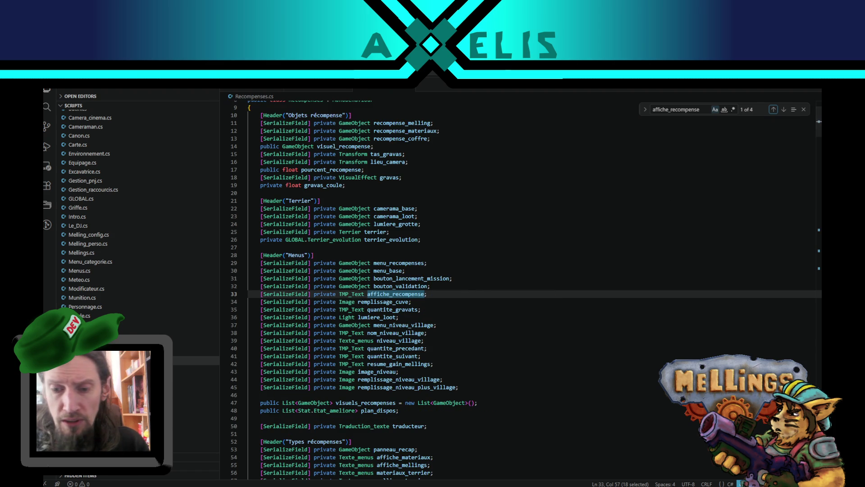
key("alt+Tab")
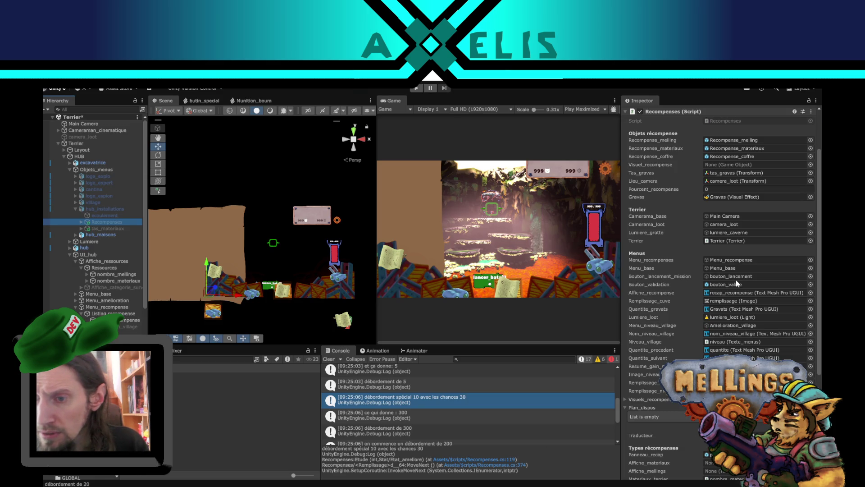
- Ping the Affiche_recompense reference, then review affiche_recompense and nouvel_affichage usages in Recompenses.cs
left_click(741, 292)
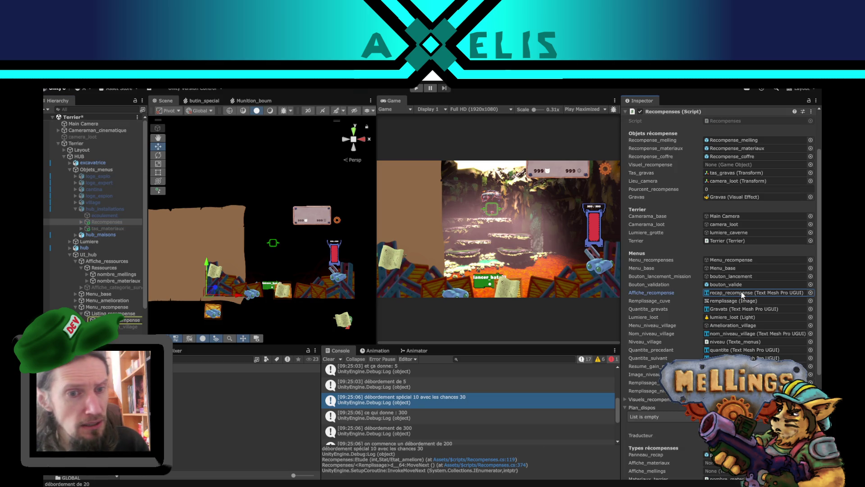
double_click(741, 292)
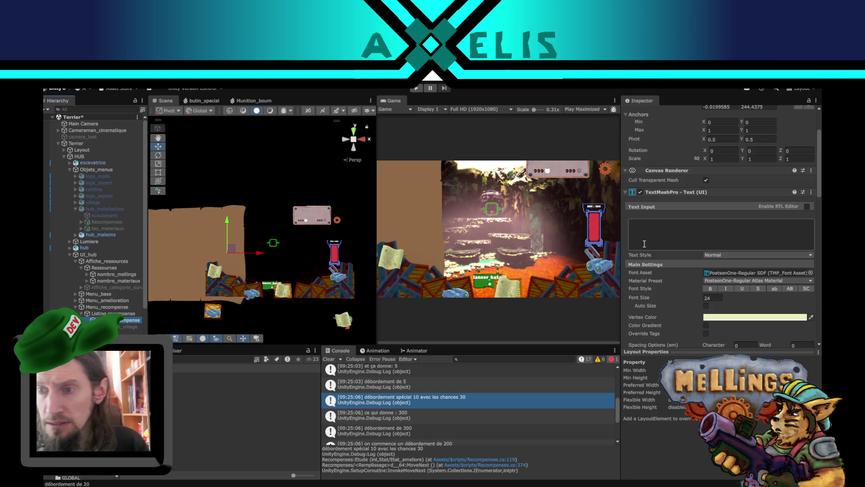
mouse_move(367, 486)
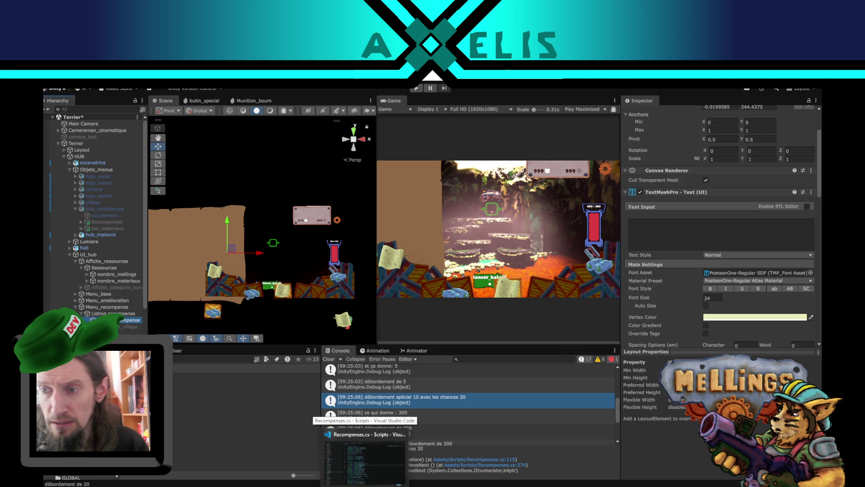
left_click(367, 455)
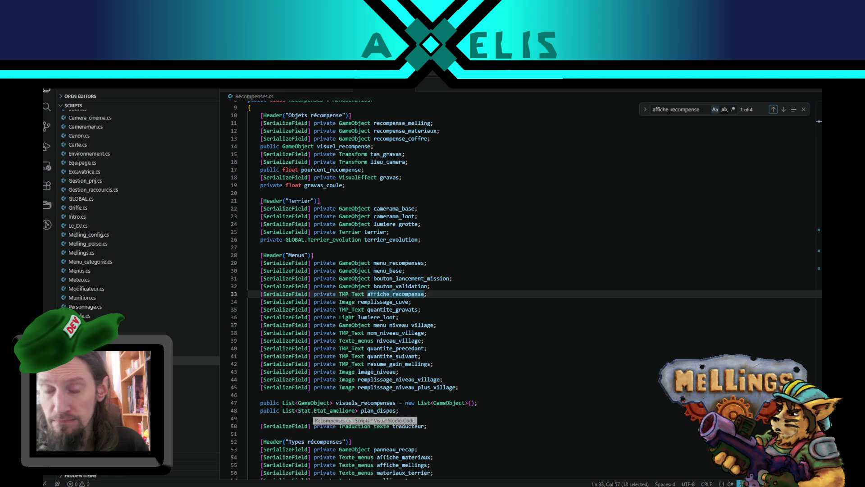
left_click(784, 110)
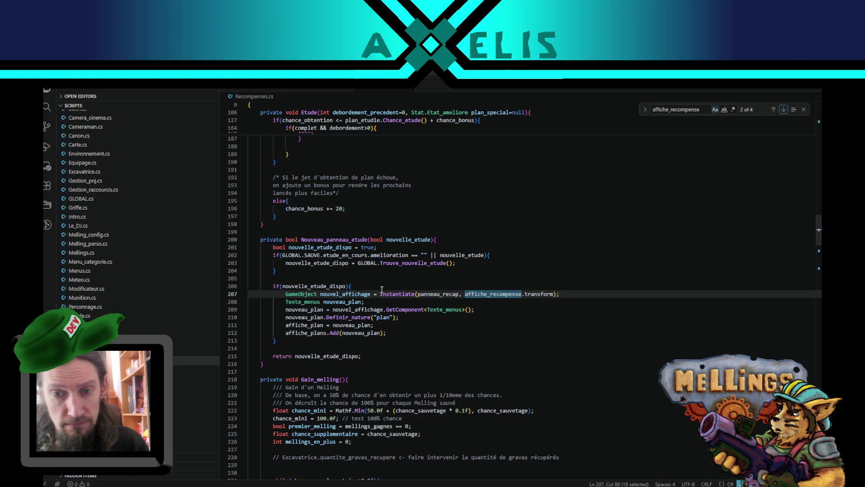
double_click(353, 293)
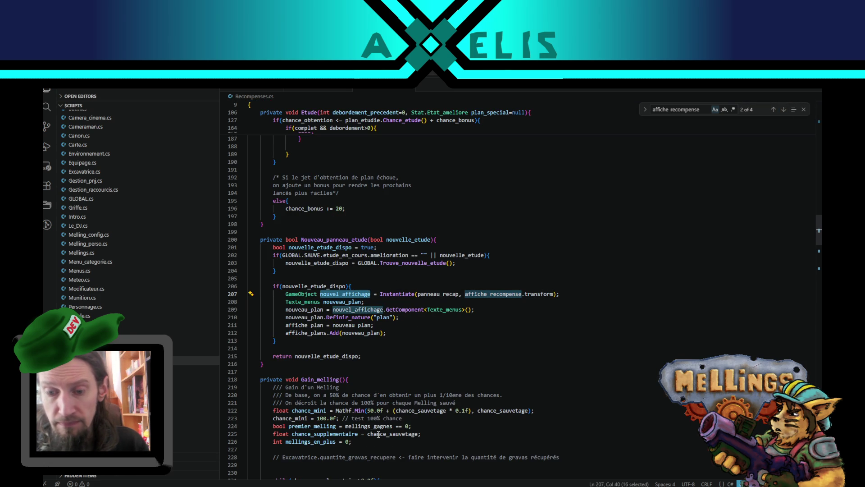
key("alt+Tab")
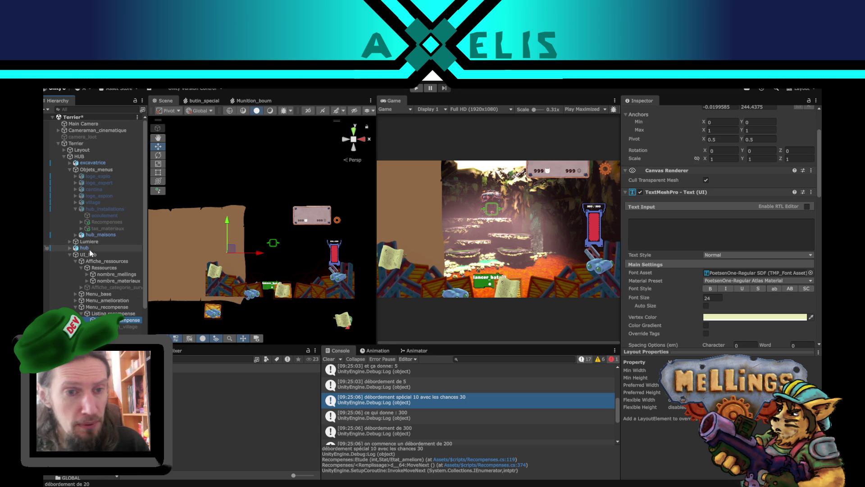
- Inspect the Recompenses script's Panneau_recap prefab, then select the Listing recompense panel
left_click(107, 223)
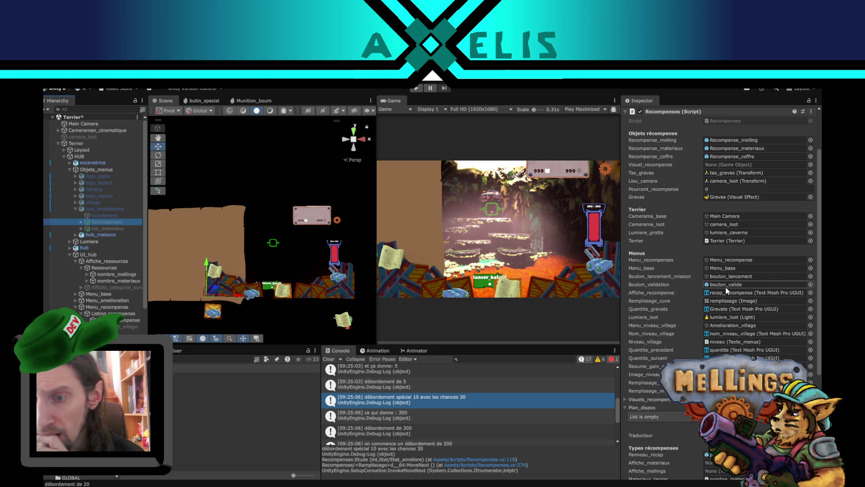
scroll(726, 287, "down", 3)
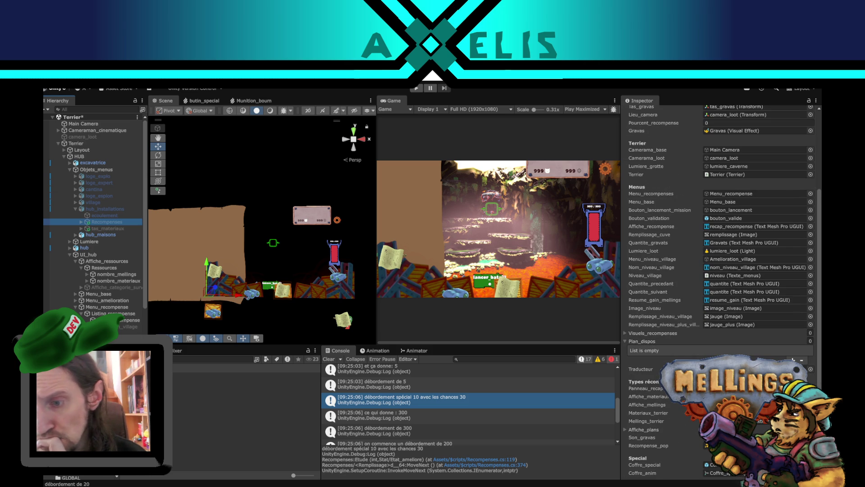
left_click(757, 387)
left_click(757, 387)
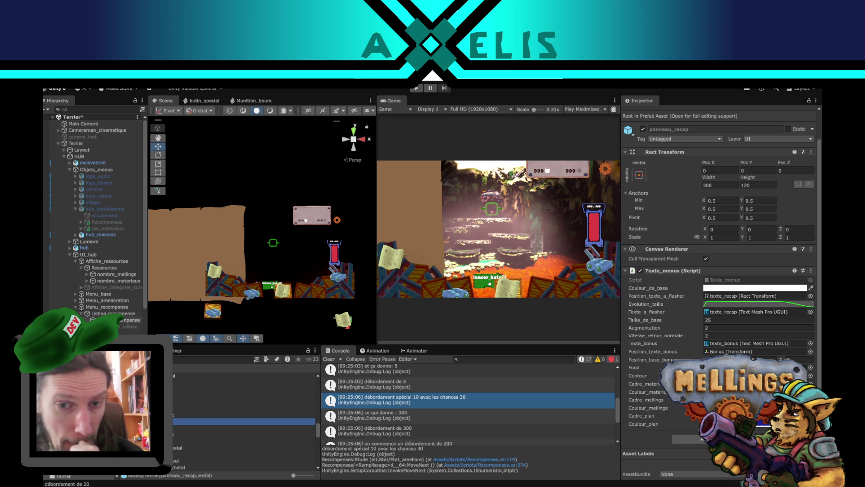
left_click(113, 313)
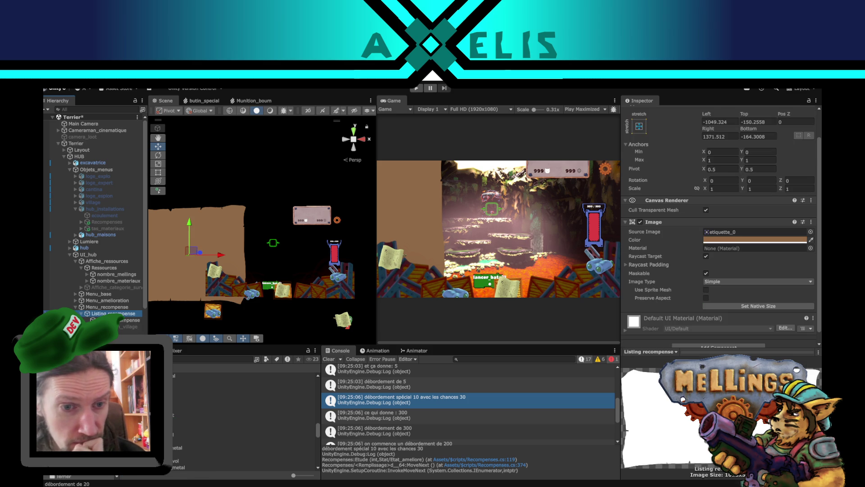
- Add a UI > Scroll View as a child of Listing recompense
right_click(113, 313)
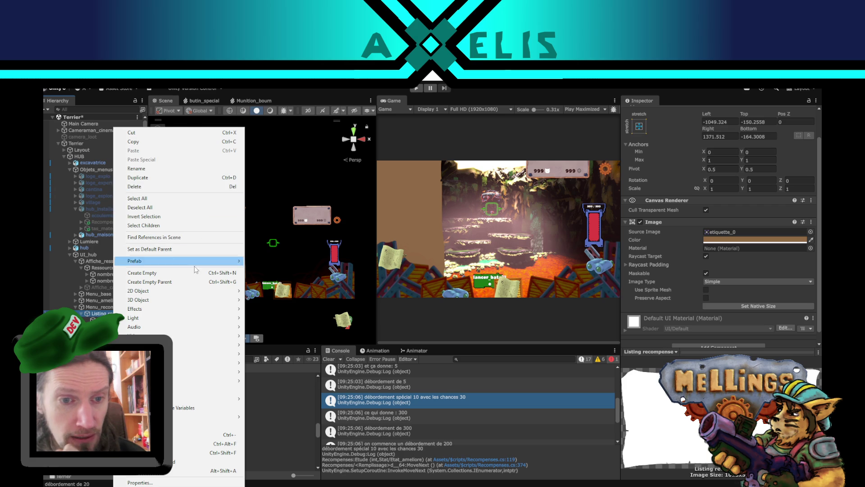
mouse_move(202, 345)
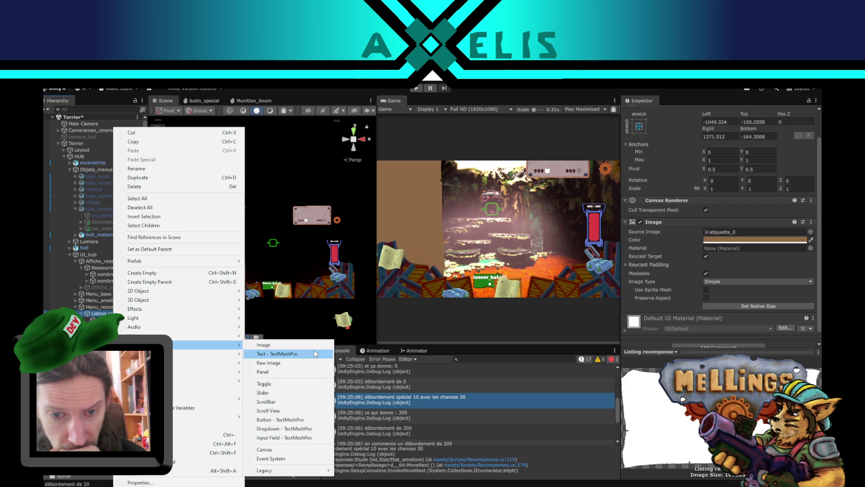
left_click(312, 410)
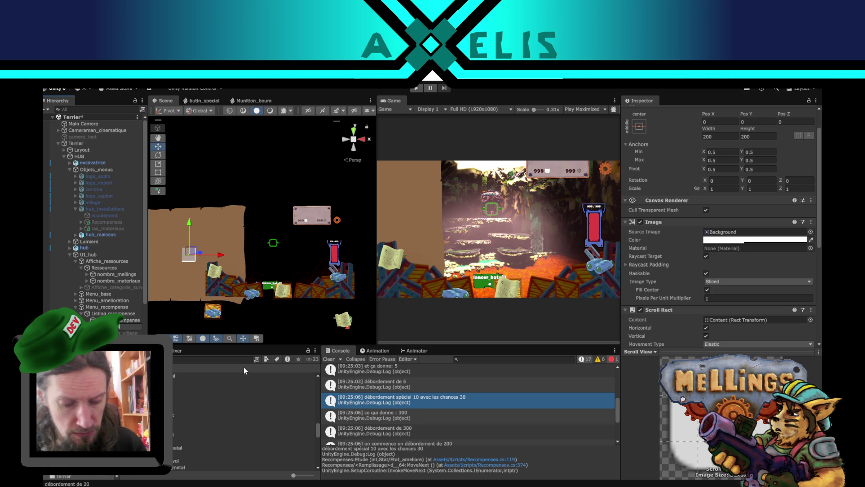
- Name the scroll view recompenses, disable Horizontal scrolling, and move it into view
key("Return")
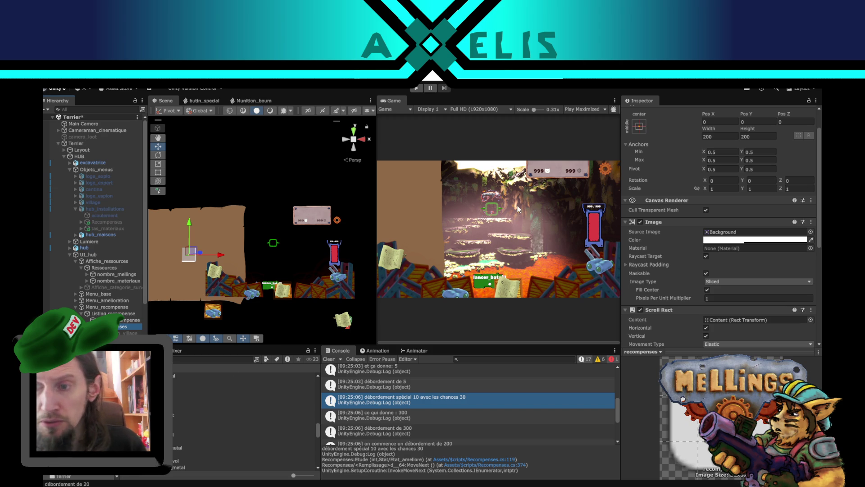
scroll(688, 277, "down", 5)
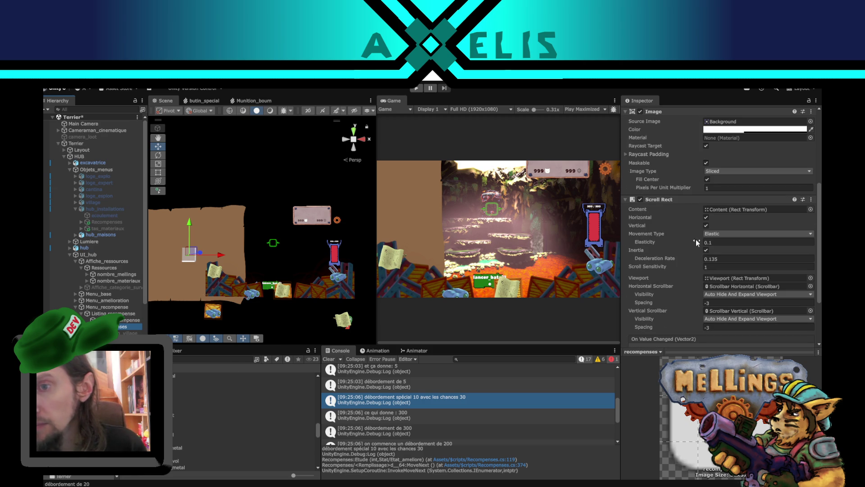
scroll(688, 293, "down", 3)
scroll(687, 226, "up", 1)
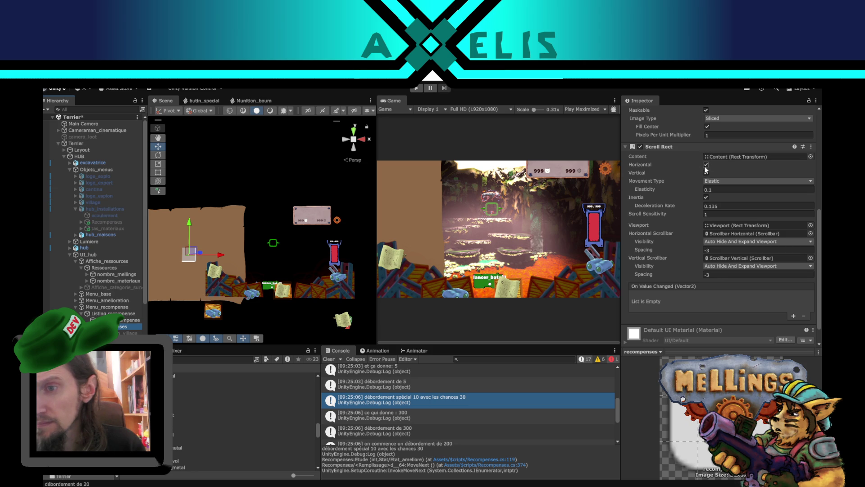
left_click(706, 164)
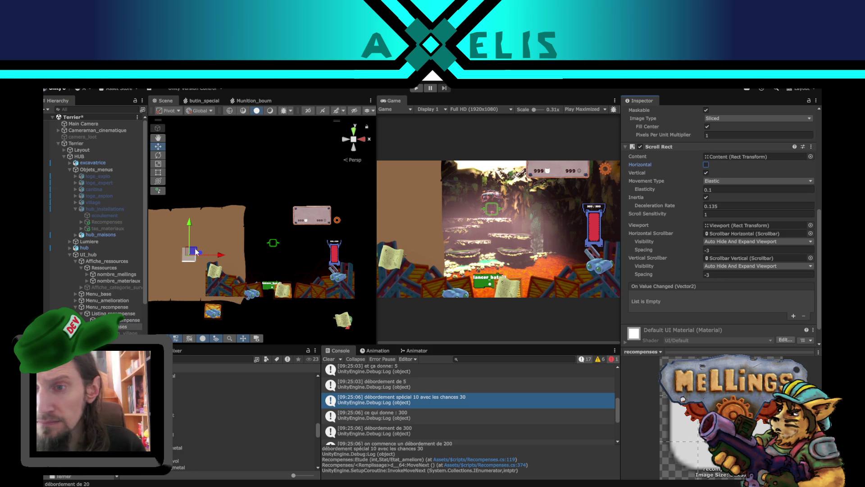
left_click_drag(197, 252, 235, 244)
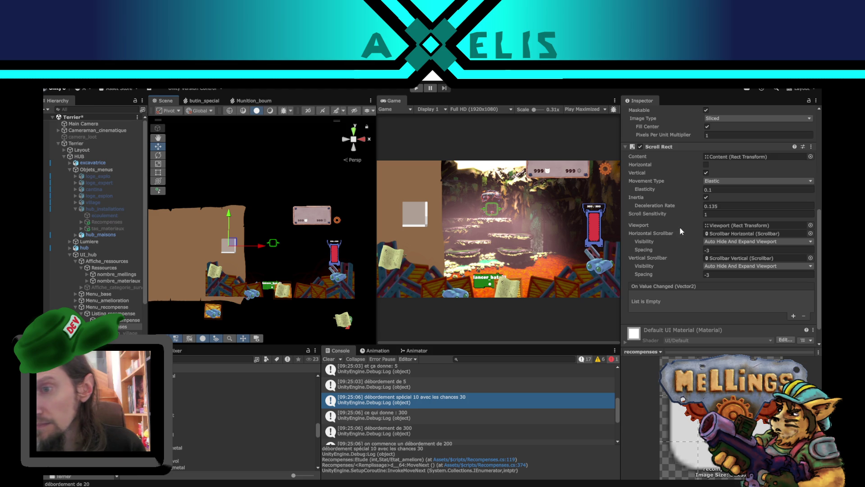
- Delete the recompenses scroll view's Scrollbar Horizontal child
left_click(87, 326)
scroll(136, 249, "down", 3)
left_click(135, 275)
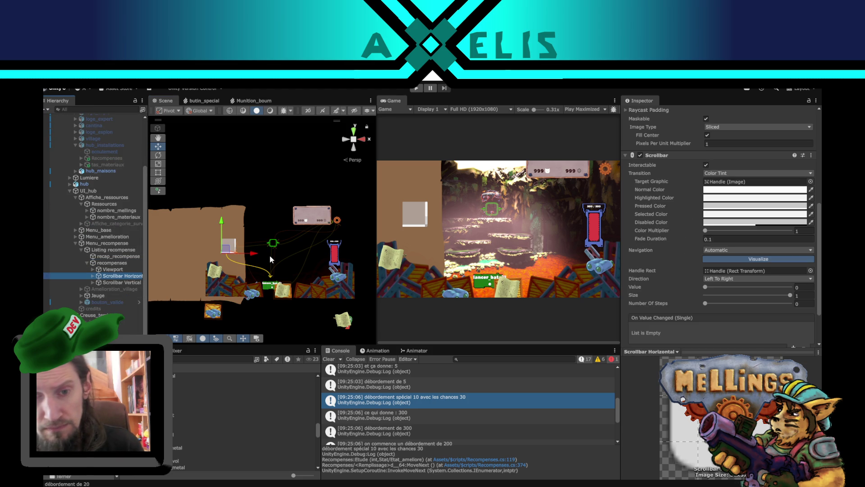
key("Delete")
- Review the Scrollbar Vertical, Viewport and Content settings, then select the Recompenses object
left_click(118, 281)
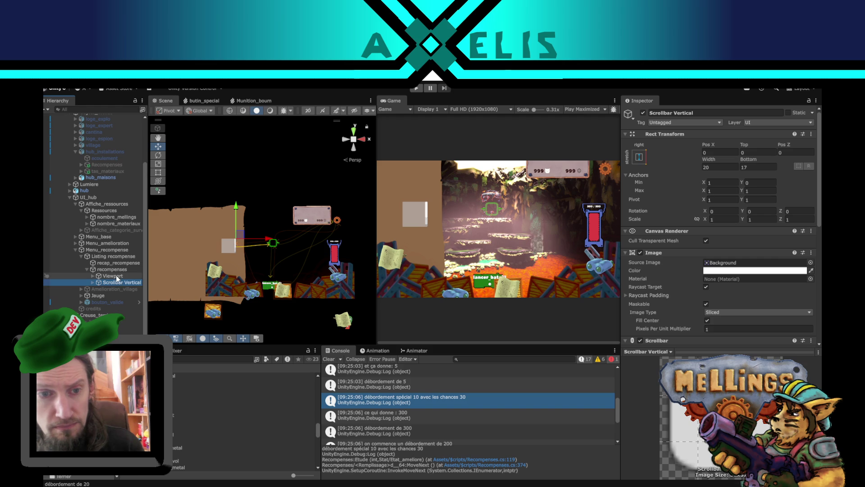
left_click(114, 276)
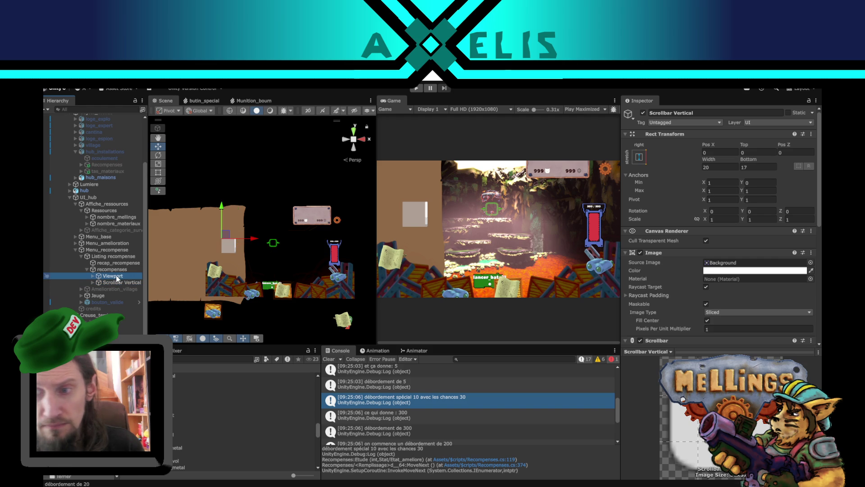
left_click(93, 276)
left_click(115, 282)
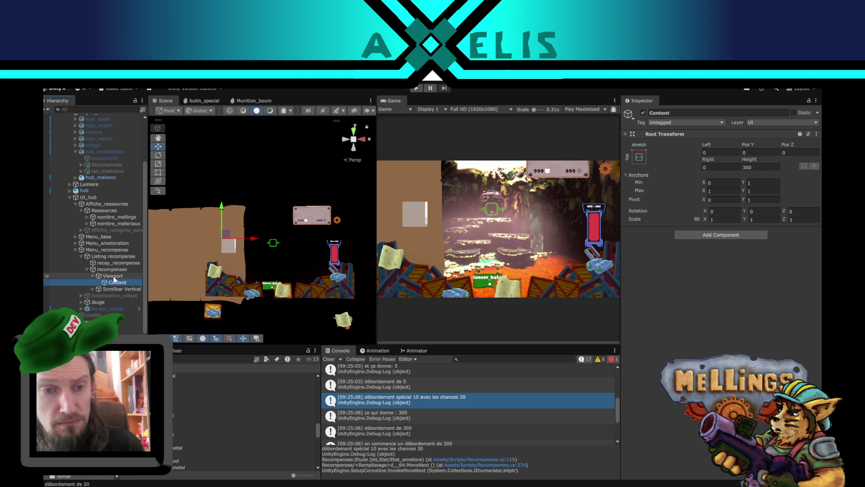
left_click(114, 277)
left_click(112, 269)
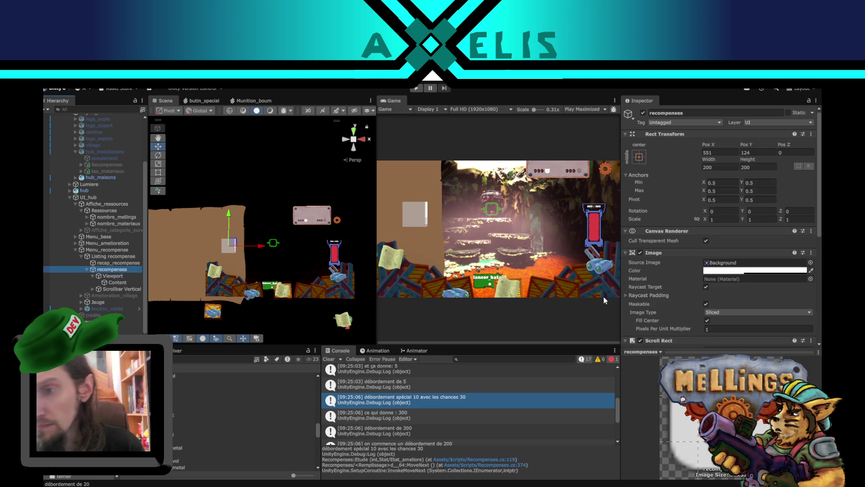
scroll(693, 259, "down", 5)
scroll(693, 257, "down", 3)
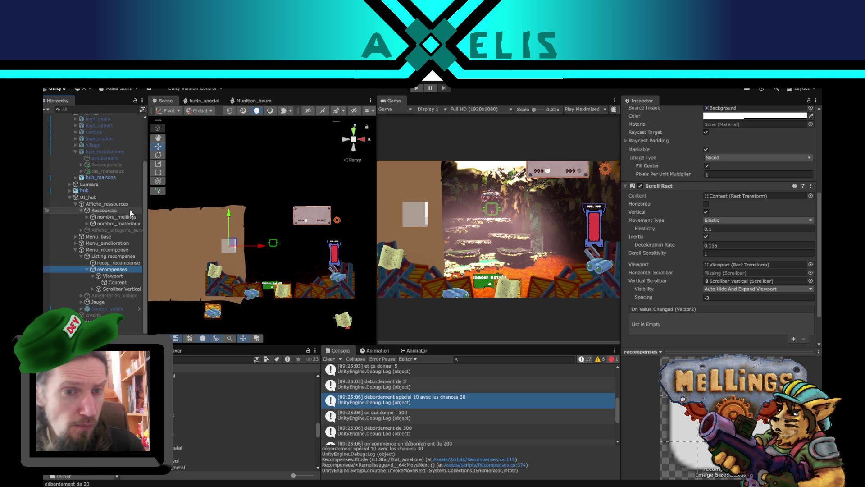
left_click(111, 166)
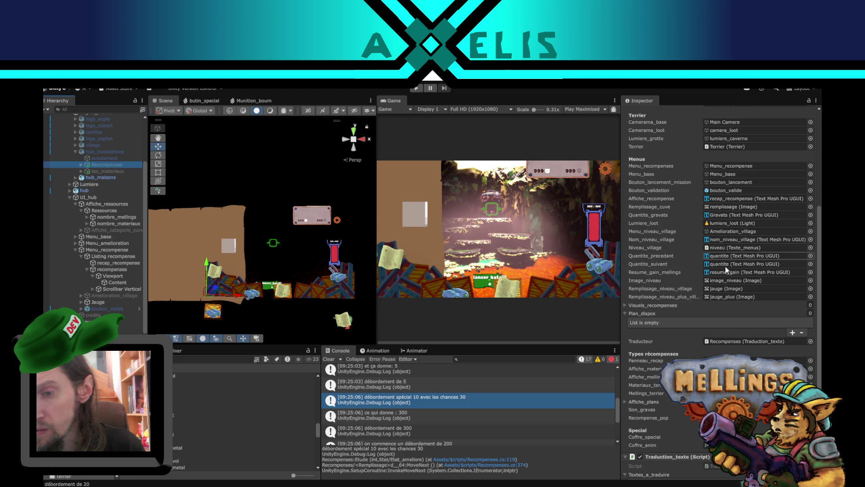
- Check the Recompenses script's Affiche_recompense reference before returning to the code
scroll(710, 283, "up", 3)
scroll(709, 287, "up", 3)
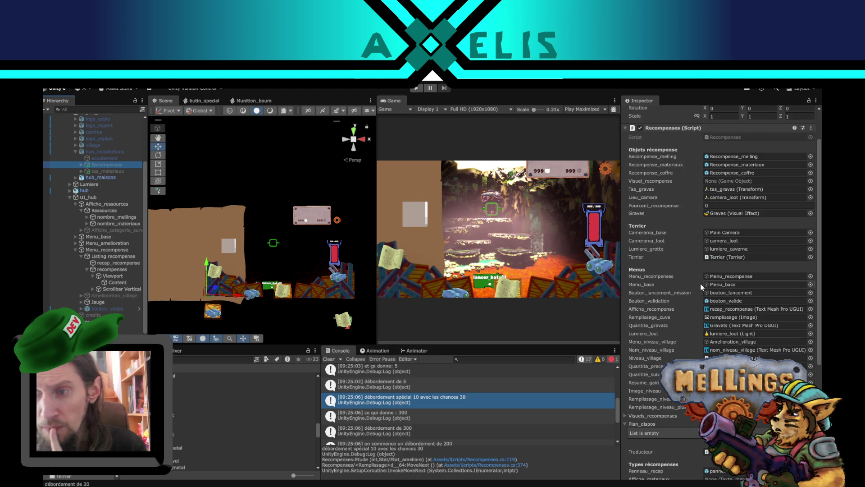
scroll(740, 307, "up", 4)
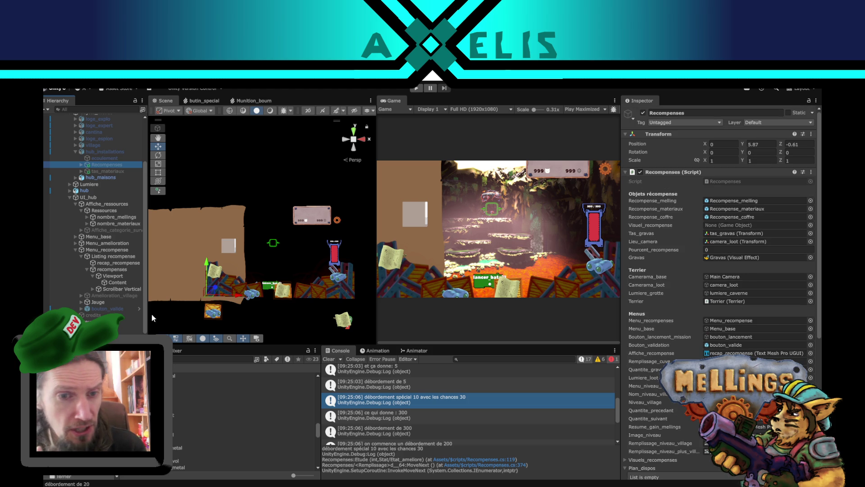
left_click(765, 353)
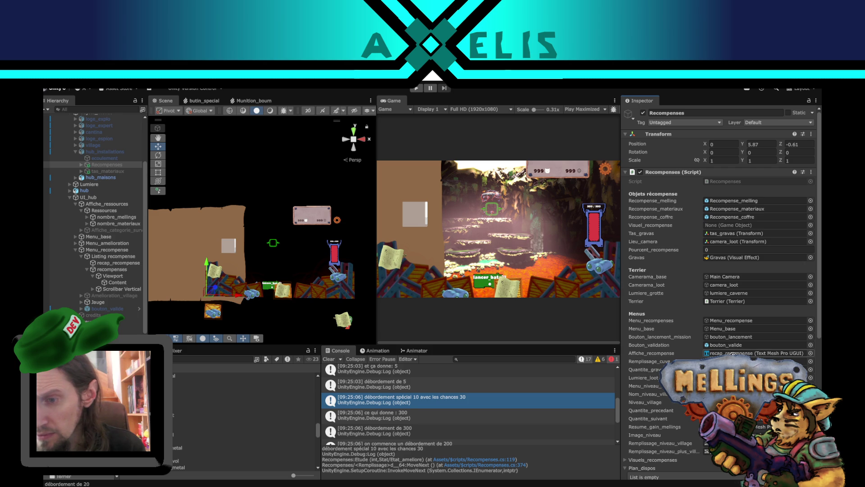
key("alt+Tab")
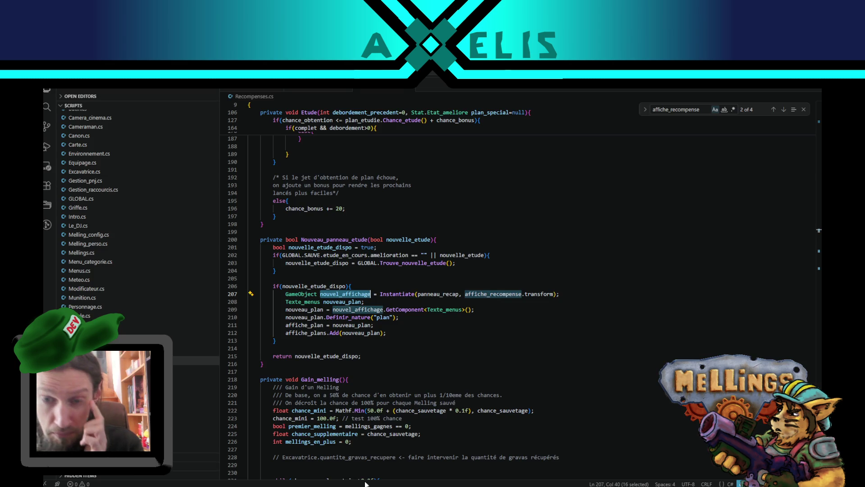
- Duplicate the affiche_recompense declaration, comment out the TMP_Text original, and retype the copy as GameObject
double_click(517, 293)
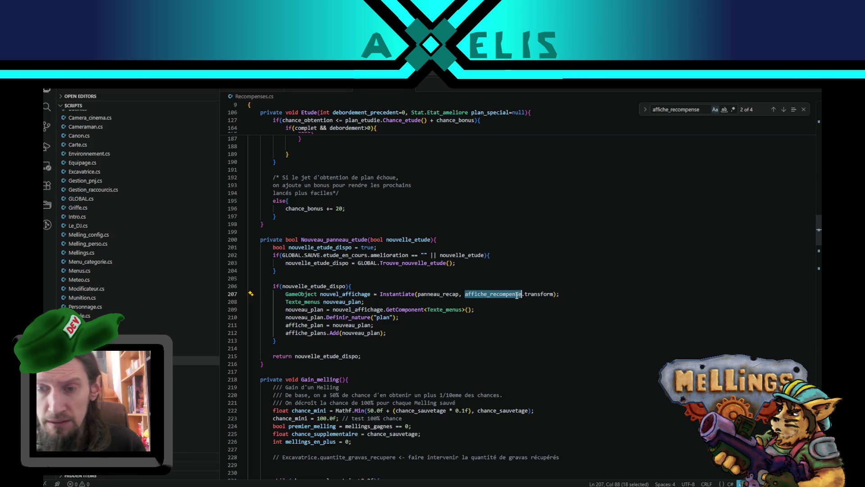
left_click(773, 109)
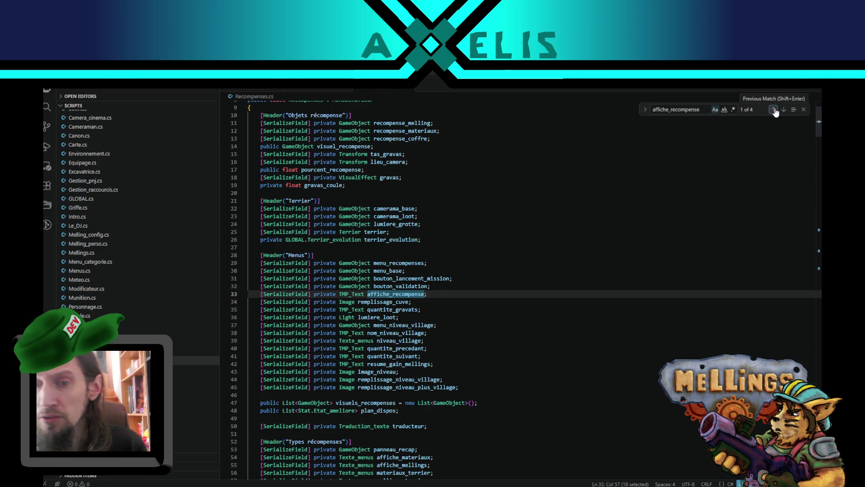
left_click(349, 293)
key("shift+alt+Up")
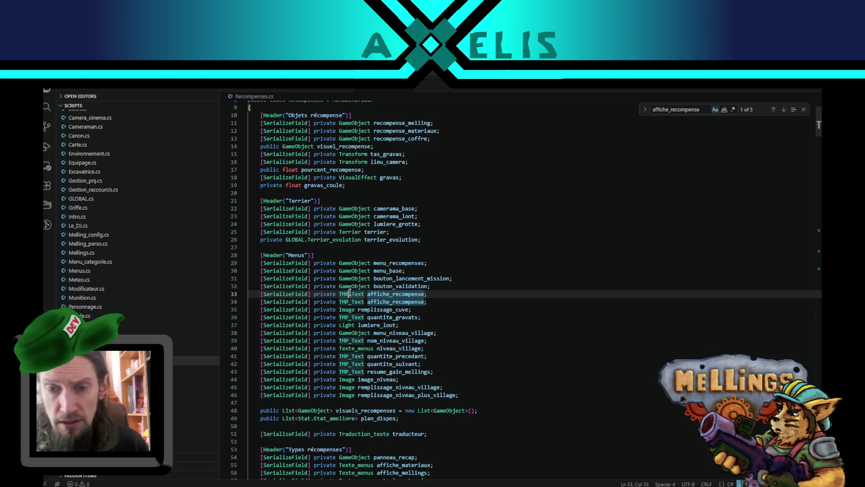
key("Home")
type("//")
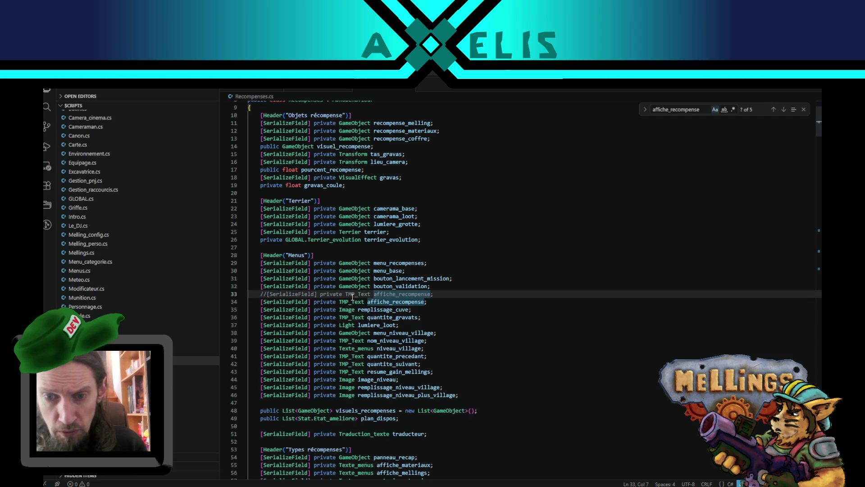
double_click(355, 301)
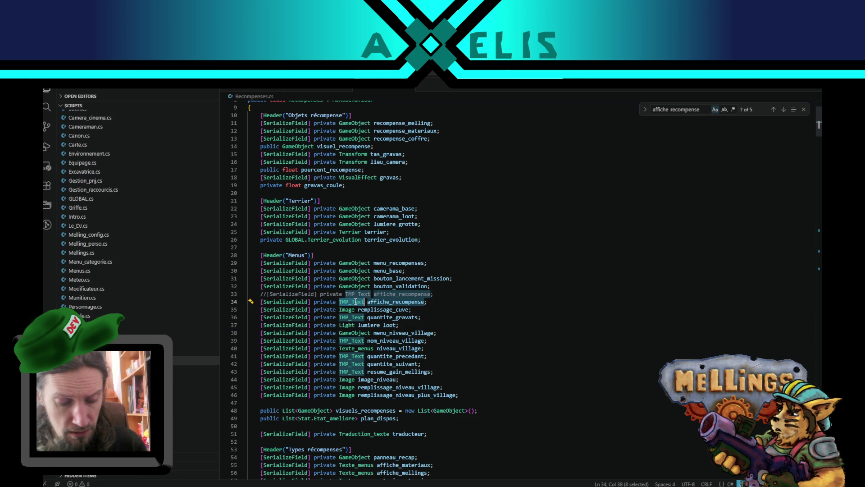
type("Game")
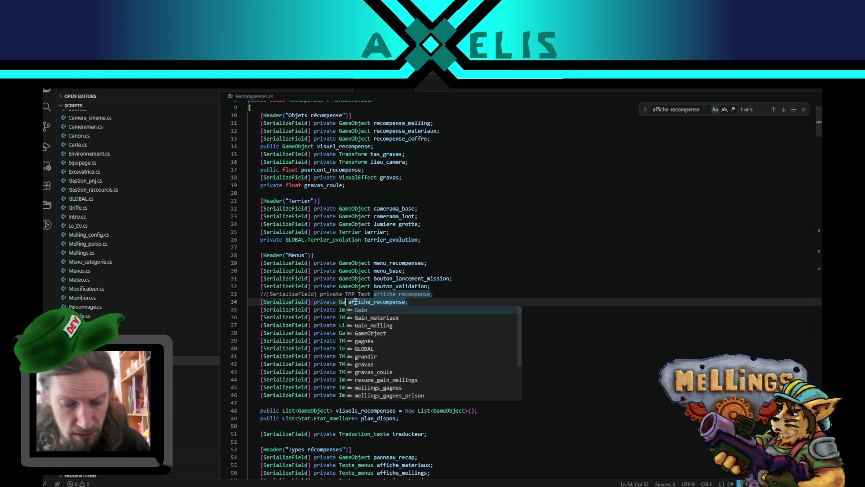
key("Return")
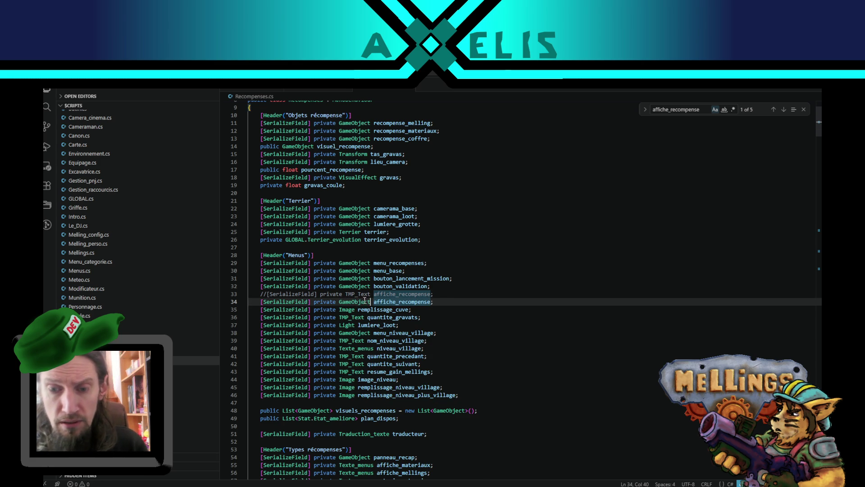
key("alt+Tab")
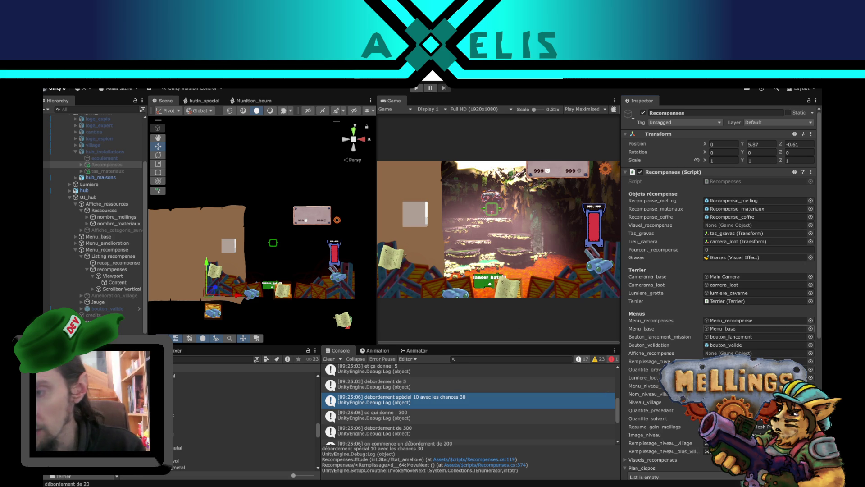
- Drag the Content object into the Recompenses script's Affiche_recompense field
left_click(117, 282)
mouse_move(201, 292)
left_mouse_down()
mouse_move(748, 342)
mouse_move(743, 353)
left_mouse_up()
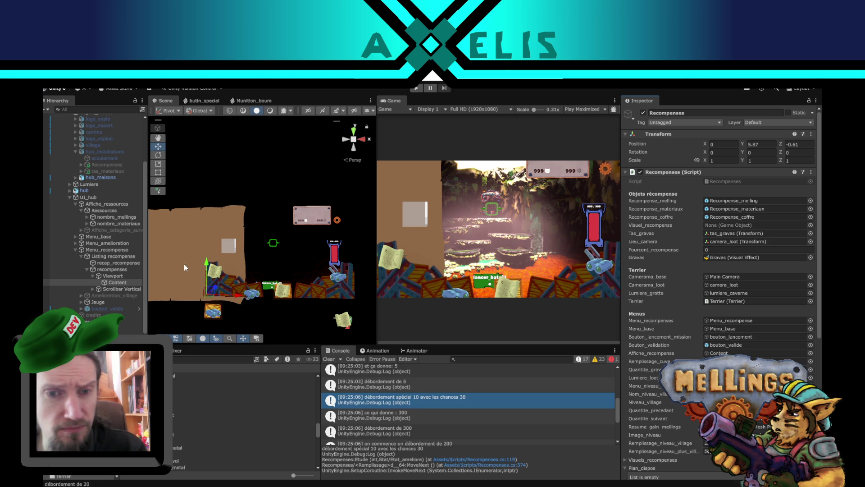
left_click(111, 270)
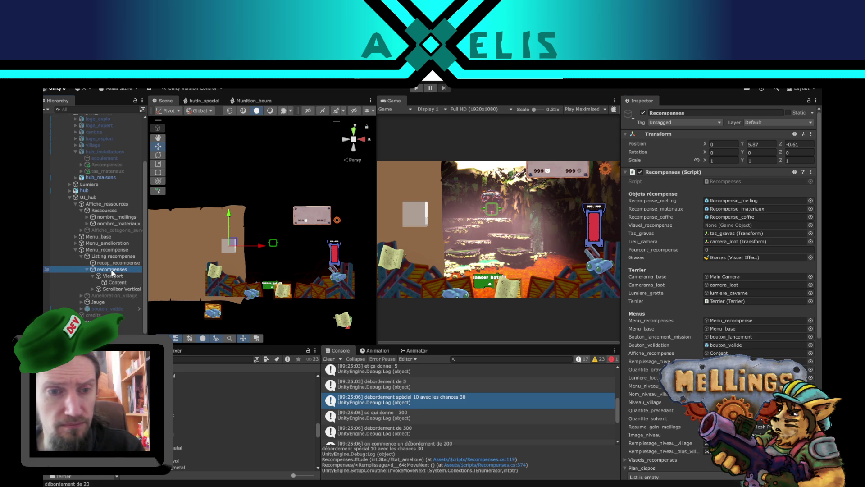
- Widen the recompenses scroll area and stretch its bottom edge with the Rect tool
left_click(158, 173)
scroll(275, 266, "up", 2)
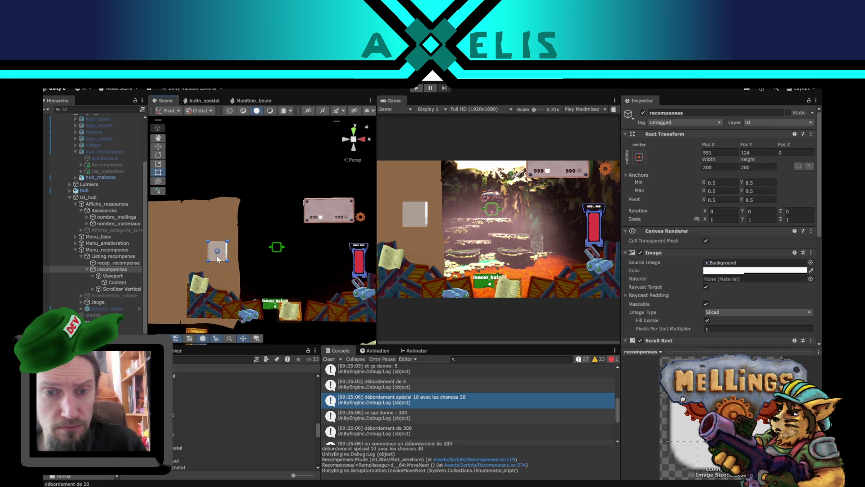
scroll(217, 256, "up", 3)
mouse_move(207, 265)
left_mouse_down()
mouse_move(217, 264)
mouse_move(152, 264)
mouse_move(183, 221)
left_mouse_up()
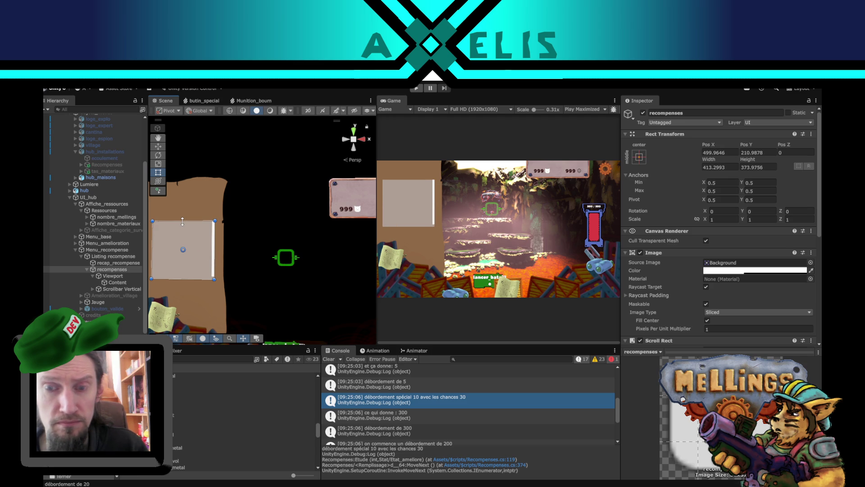
mouse_move(182, 278)
left_mouse_down()
mouse_move(178, 325)
mouse_move(176, 313)
left_mouse_up()
left_click_drag(264, 291, 311, 250)
- Show bouton_valide to check spacing, extend the scroll area to about 413×673, then hide it
left_click(107, 309)
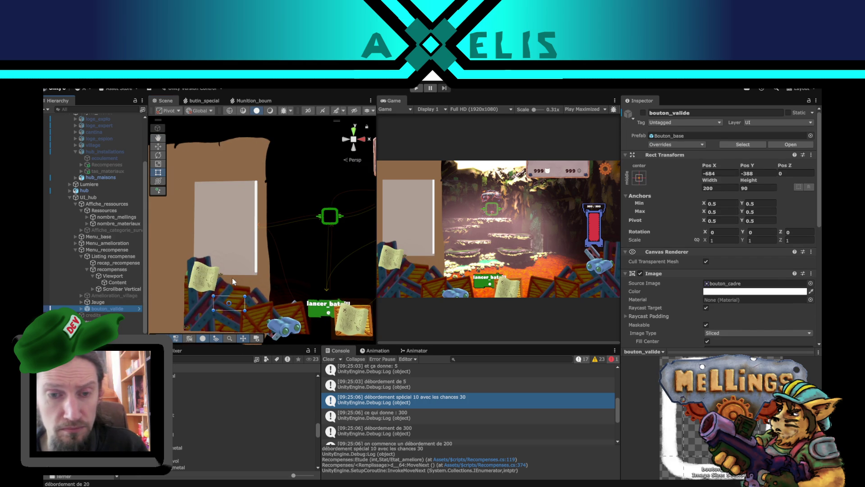
left_click(643, 113)
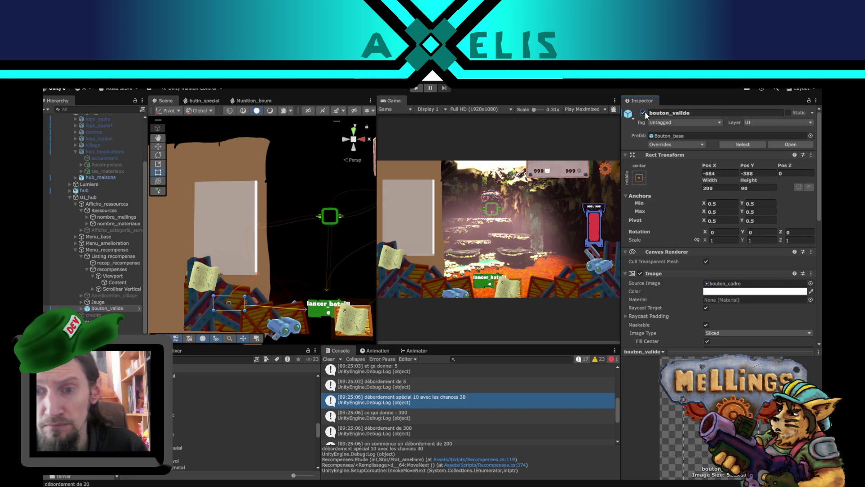
left_click(113, 268)
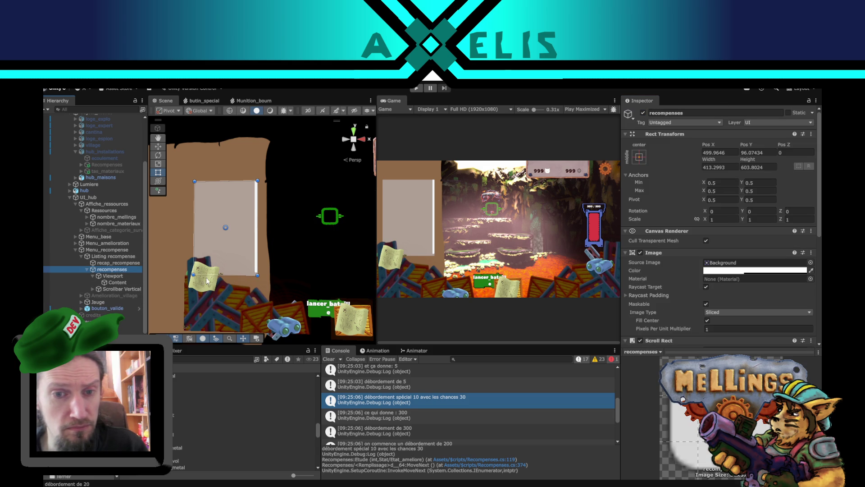
left_click_drag(229, 276, 225, 286)
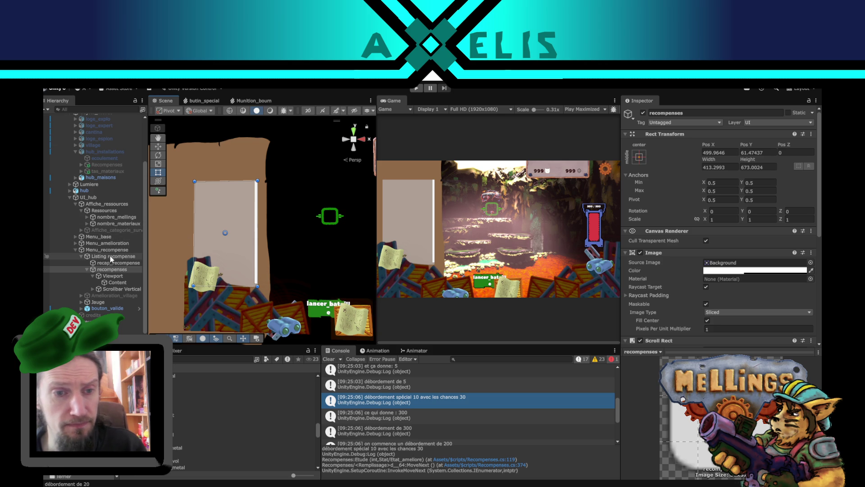
left_click(107, 308)
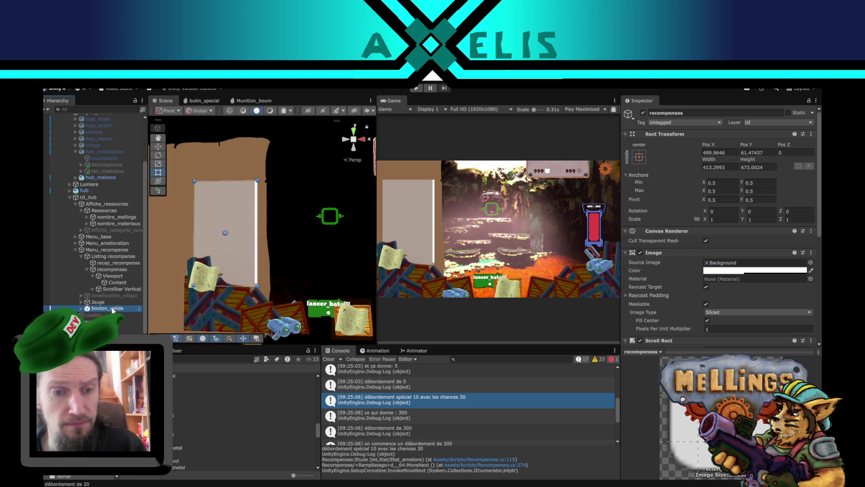
left_click(644, 113)
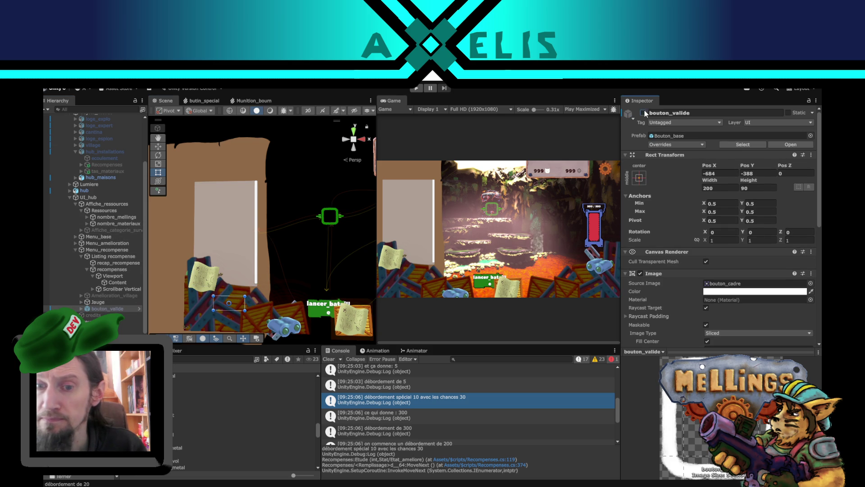
left_click_drag(218, 217, 235, 250)
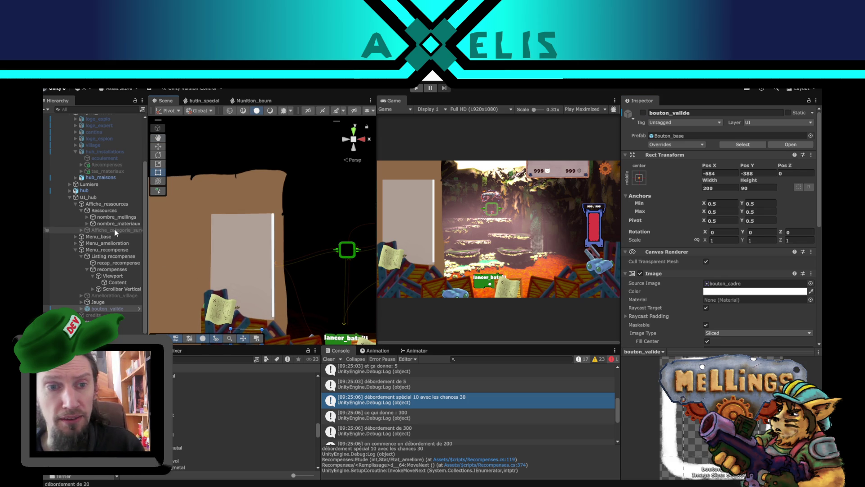
- Deactivate the Menu_recompense canvas and the UI_hub object
scroll(114, 228, "up", 4)
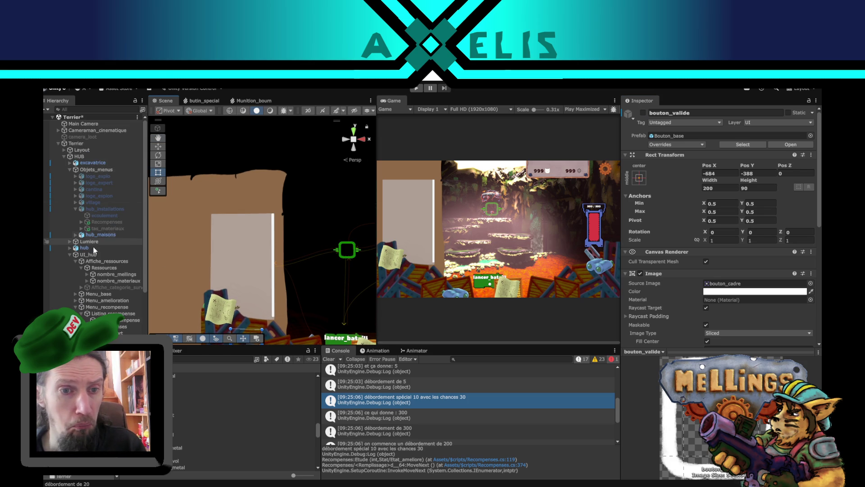
left_click(92, 306)
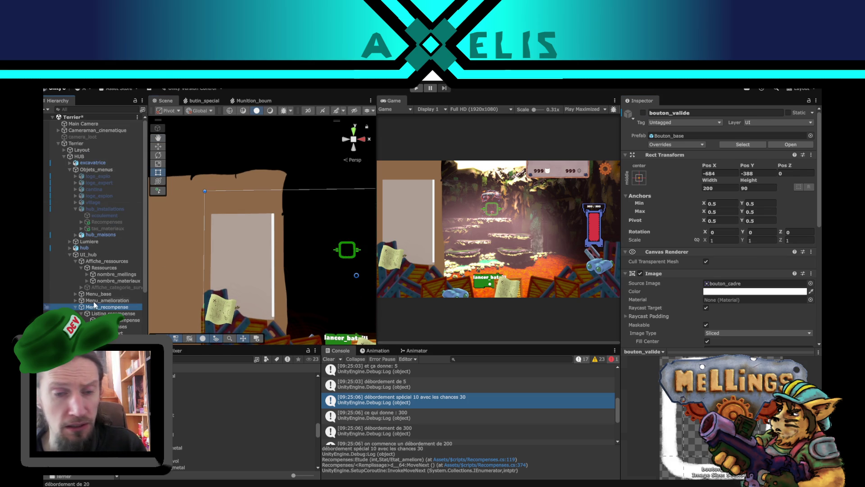
left_click(643, 113)
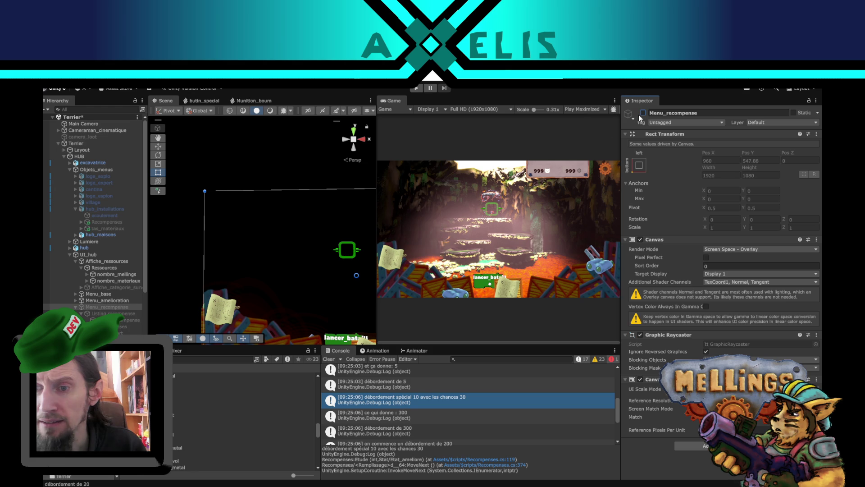
left_click(243, 157)
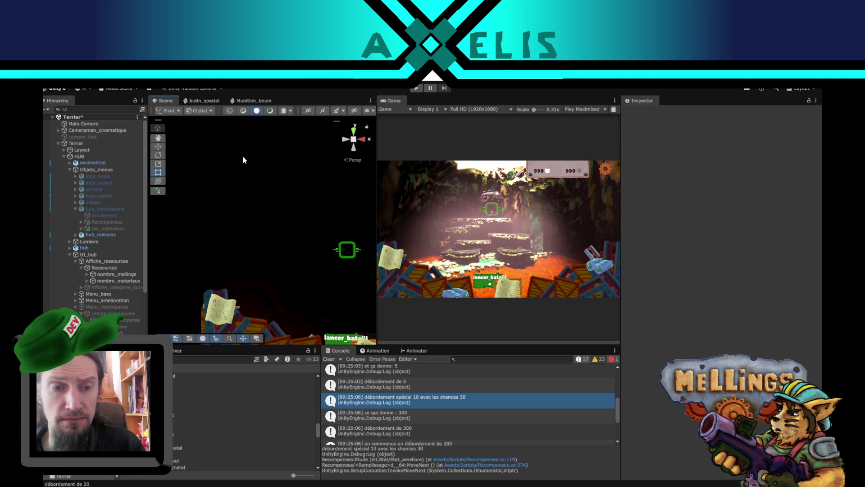
left_click(85, 156)
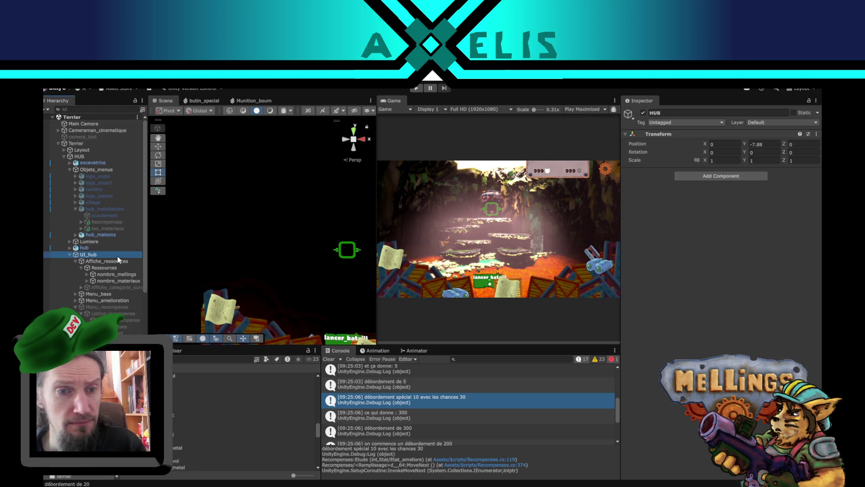
left_click(117, 255)
left_click(643, 112)
- Deactivate HUB, open the Intro scene, and enter play mode
left_click(93, 144)
left_click(103, 157)
left_click(643, 113)
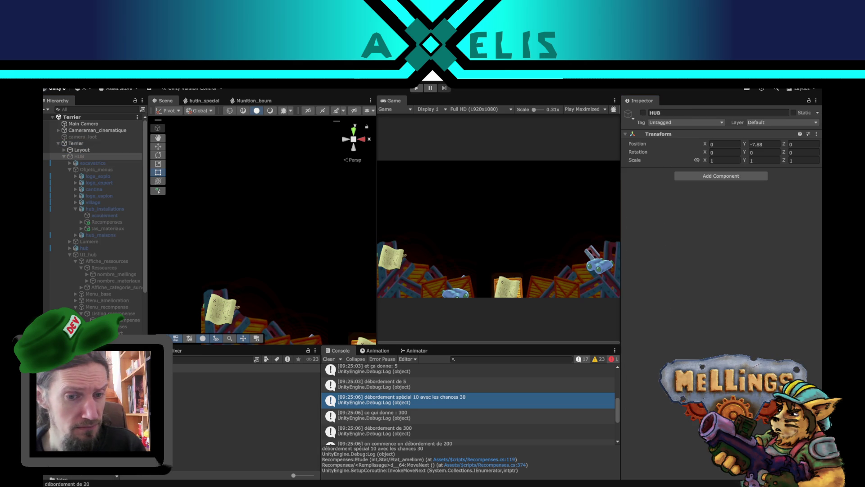
double_click(252, 401)
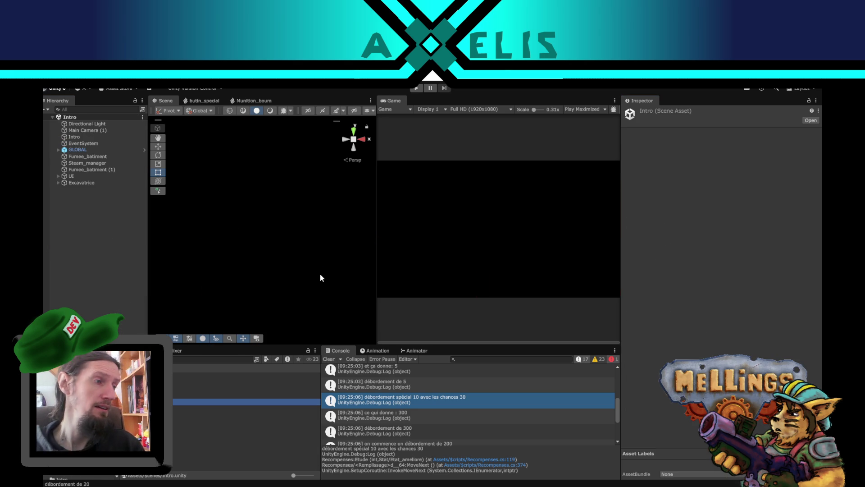
left_click(416, 87)
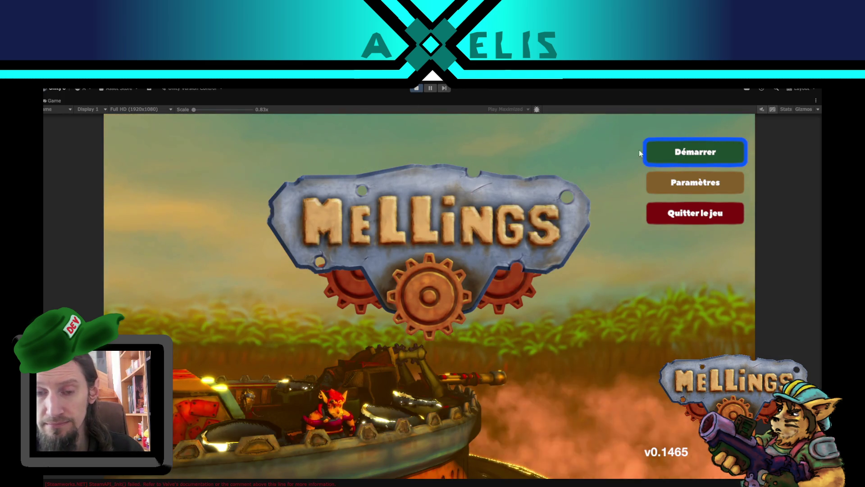
- Start with Démarrer, launch the jungle mission, and choose Retour sous terre at the results
left_click(668, 149)
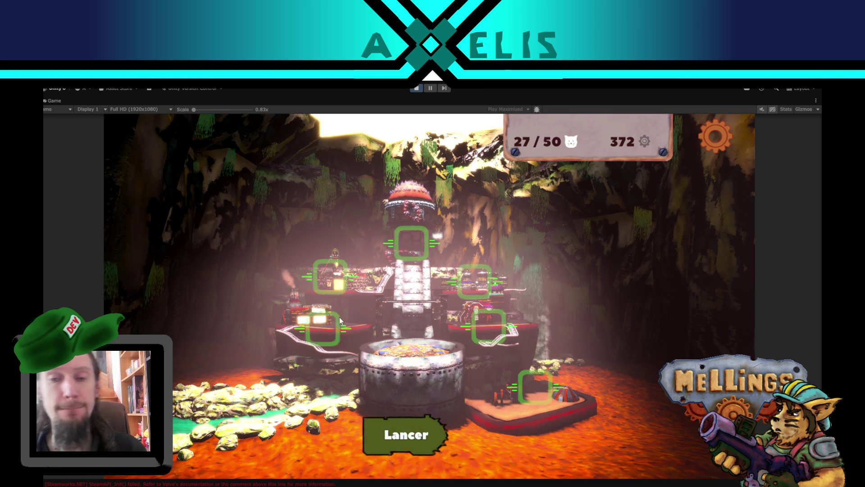
left_click(400, 439)
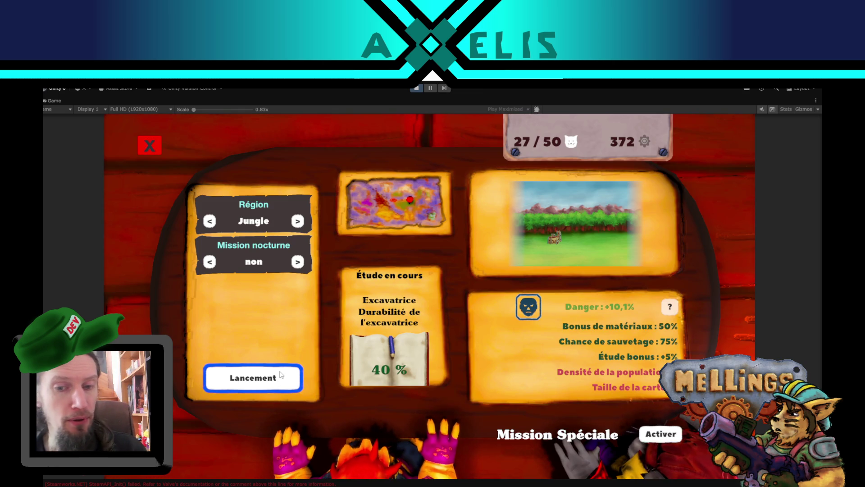
left_click(280, 376)
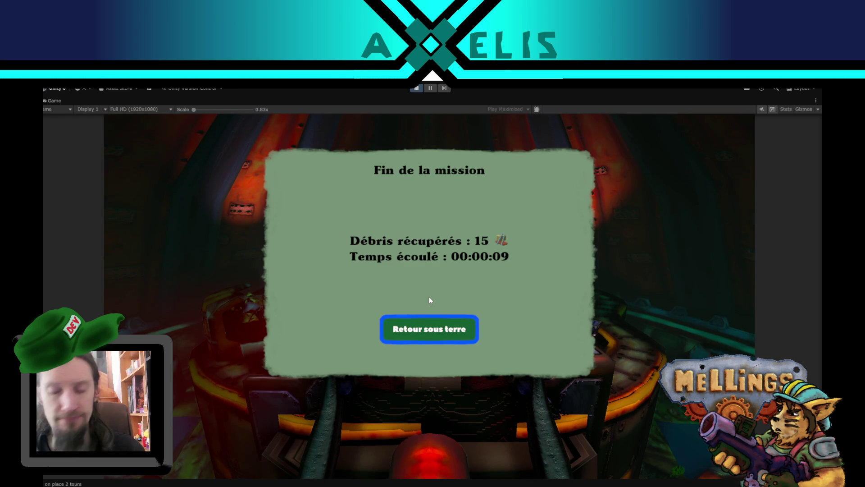
key("Return")
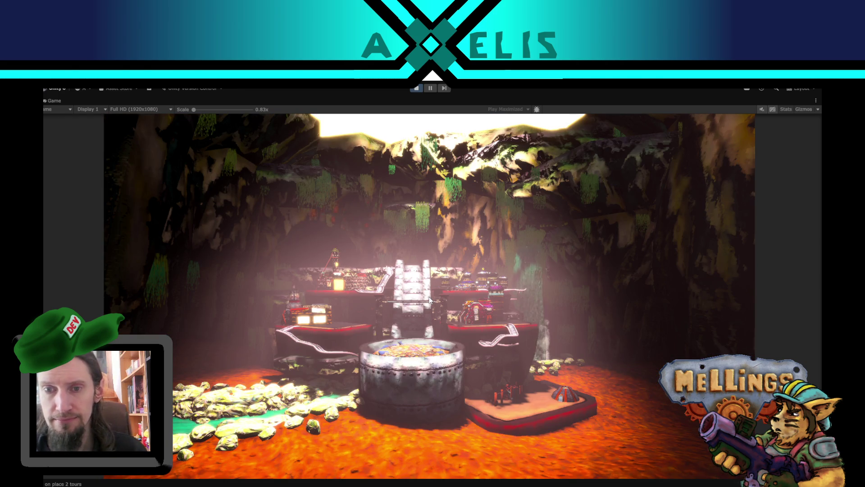
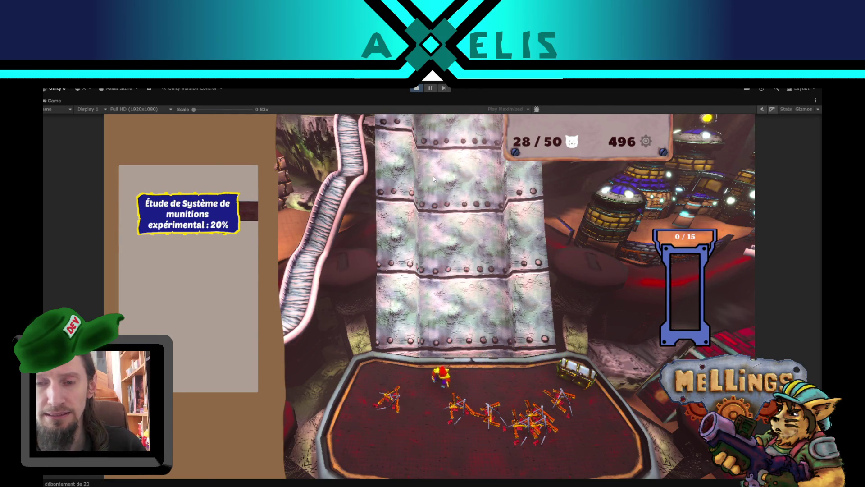
- Open the Abri building's reward panel in the game, then un-maximize the Game view
left_click(432, 181)
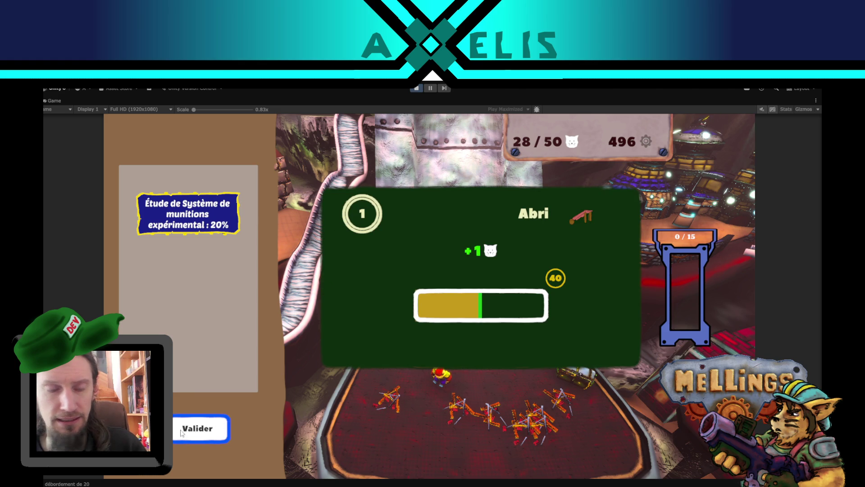
key("shift+space")
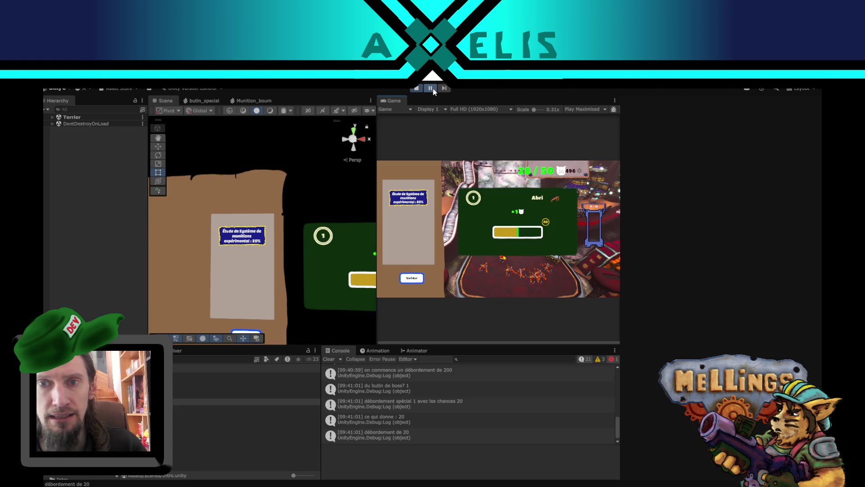
- Switch the Game view from Play Maximized to Play Focused and clear the selection
left_click(592, 110)
left_click(586, 119)
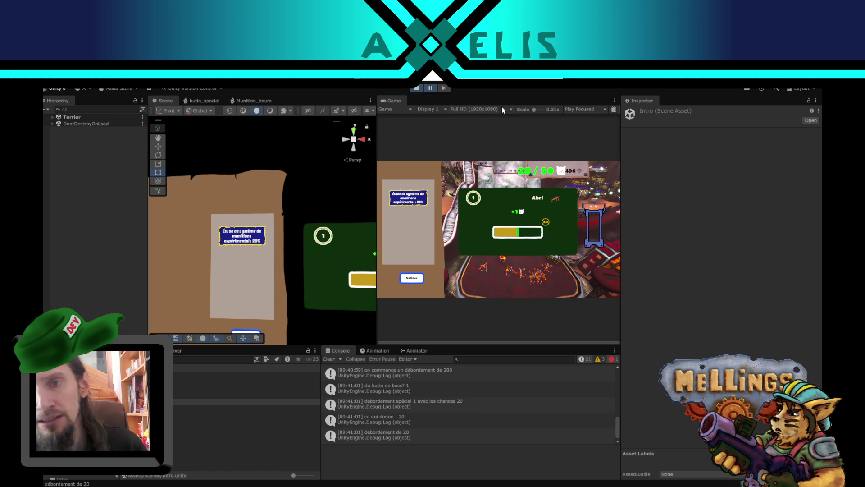
left_click(248, 266)
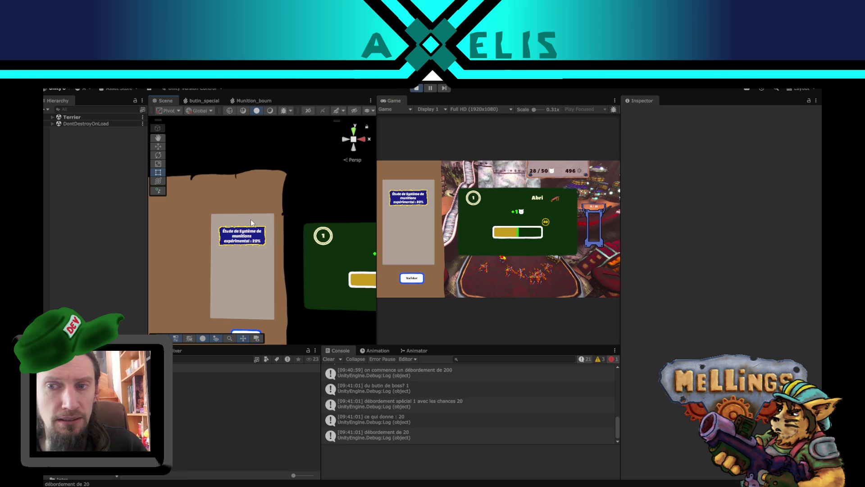
- Widen the Scene view beside the game preview and select the Mini_tuto canvas
left_click_drag(352, 311, 356, 304)
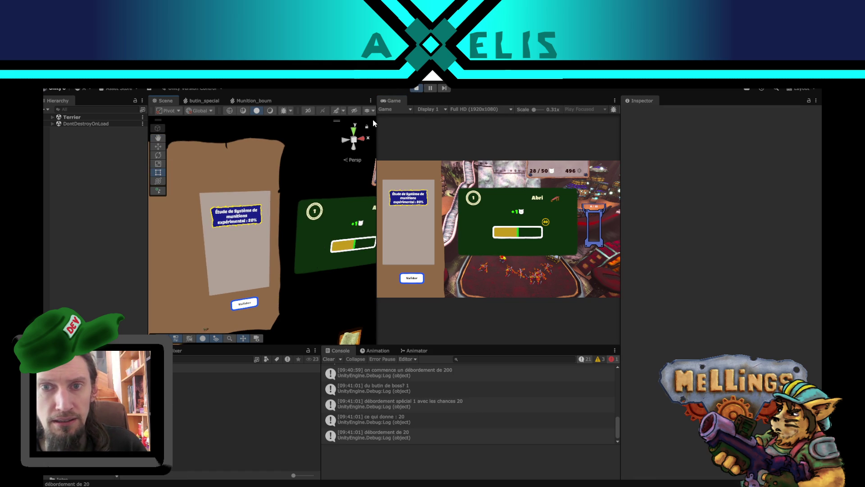
left_click_drag(378, 121, 419, 121)
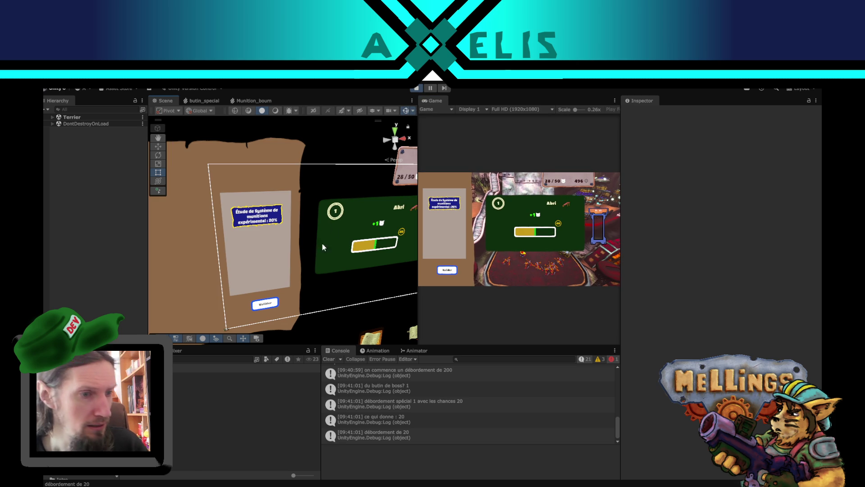
left_click(254, 231)
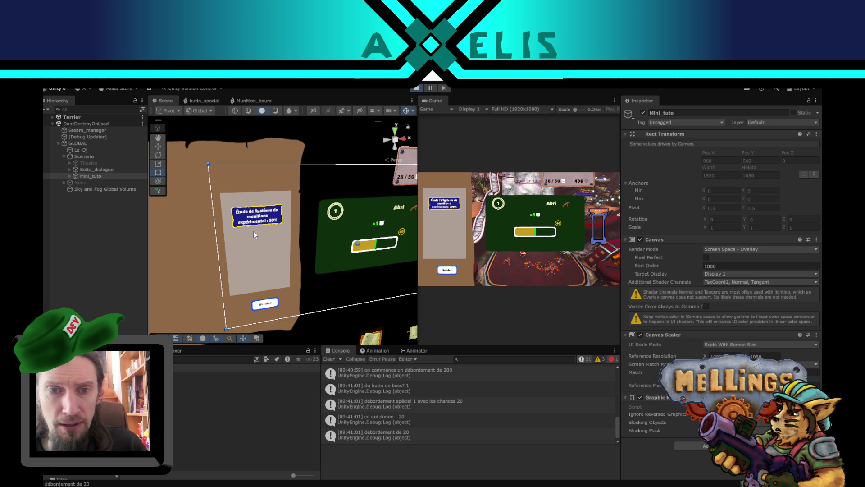
- Expand recompenses > Viewport > Content in the Hierarchy to show the reward cards
left_click(255, 223)
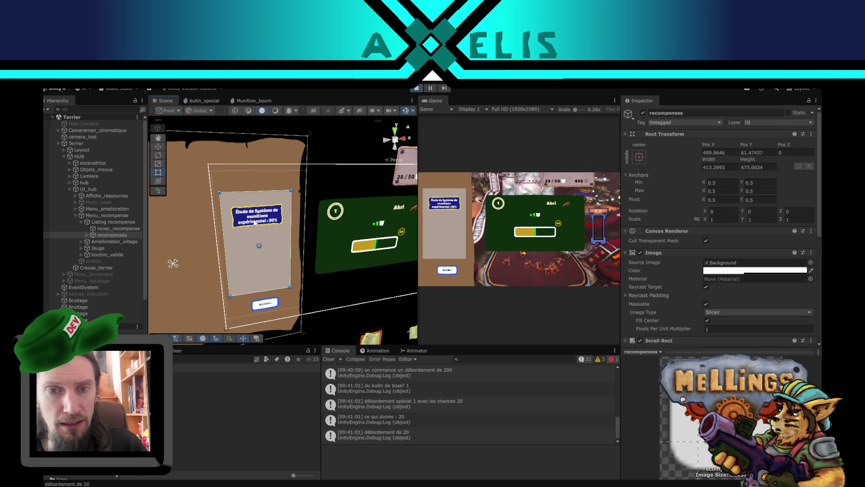
left_click(86, 237)
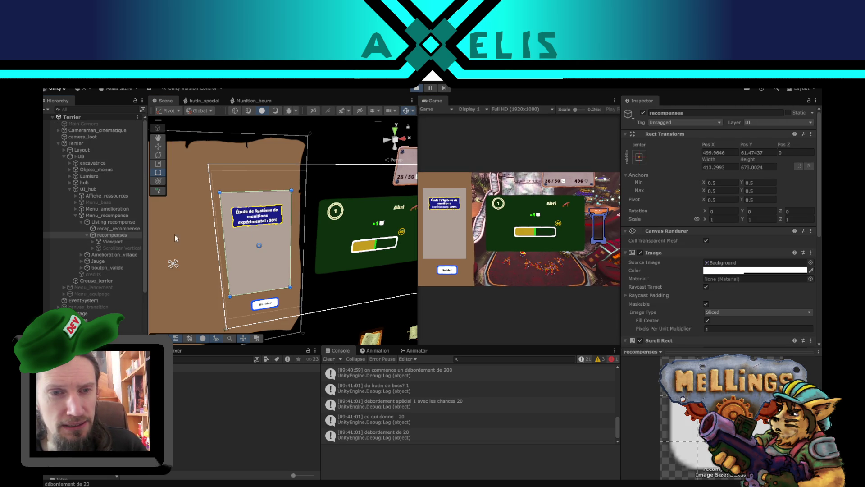
left_click(93, 242)
left_click(115, 248)
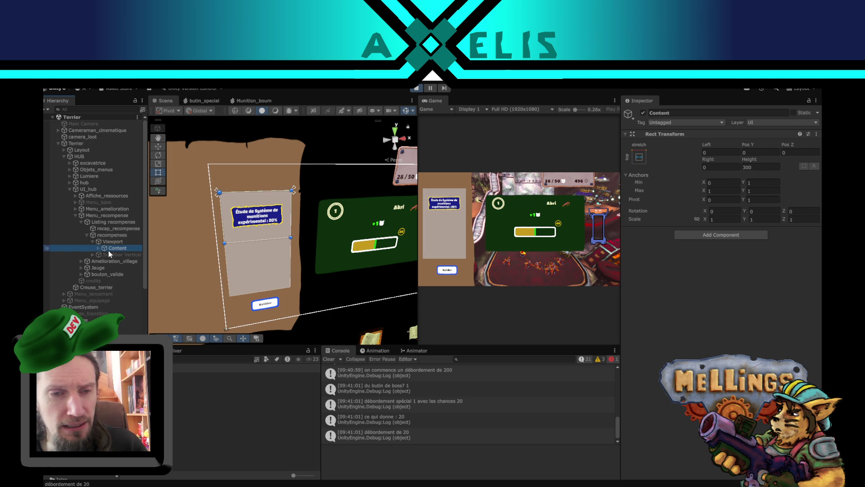
left_click(97, 248)
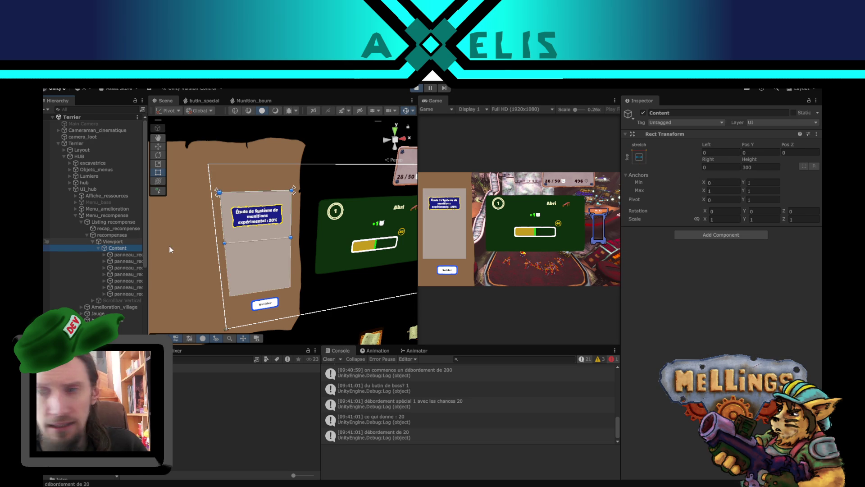
- Inspect the Viewport's Mask, then the recompenses list's Scroll Rect settings
left_click(119, 242)
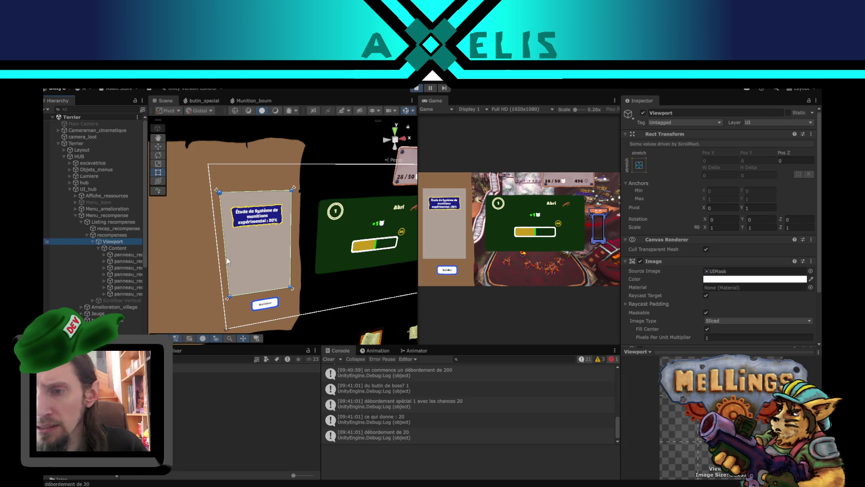
scroll(683, 312, "down", 3)
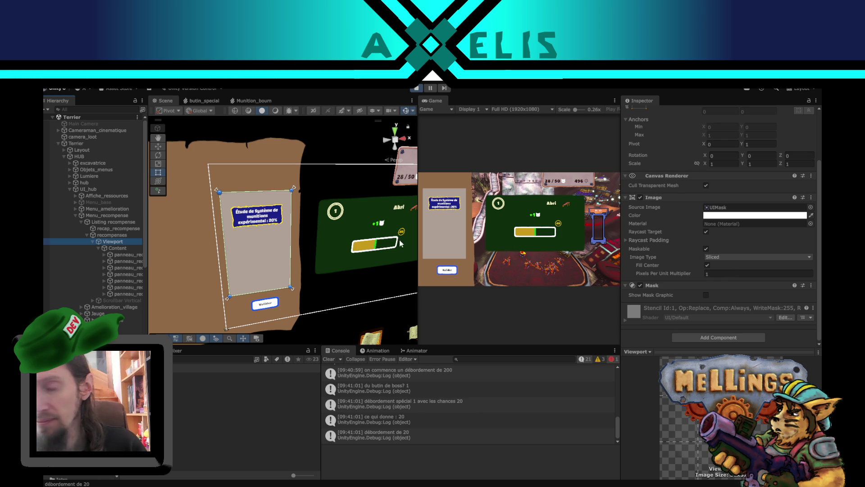
left_click(120, 237)
scroll(685, 258, "down", 5)
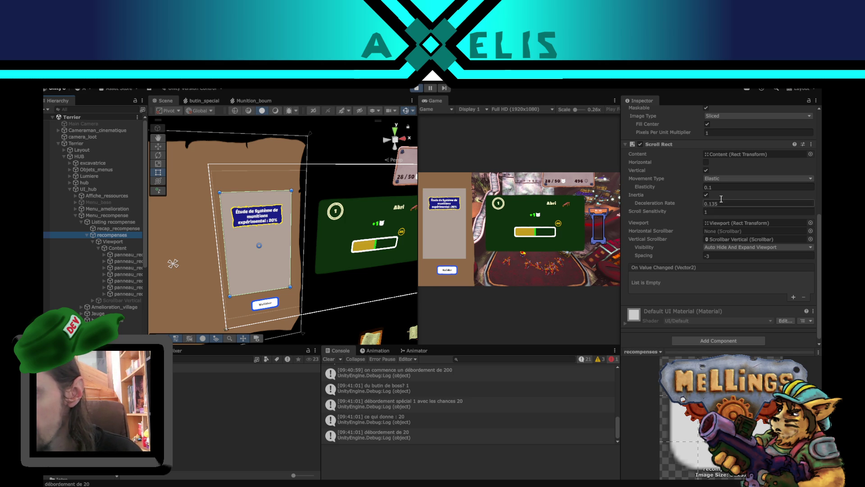
scroll(683, 218, "up", 2)
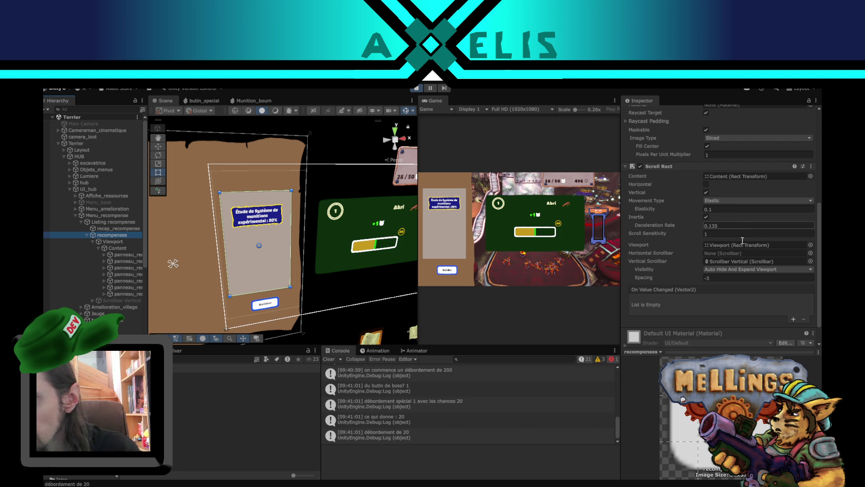
- Review the scrollbar visibility options, then compare the Viewport's mask with Content's size
left_click(758, 269)
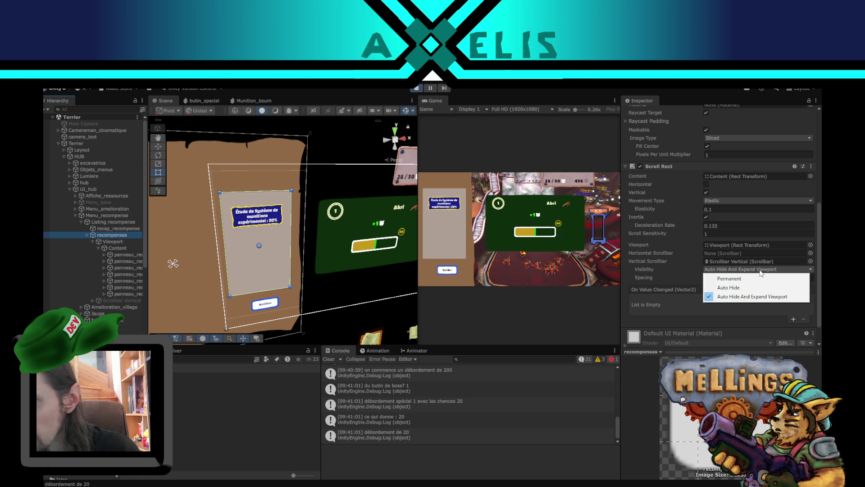
left_click(817, 266)
scroll(679, 270, "down", 2)
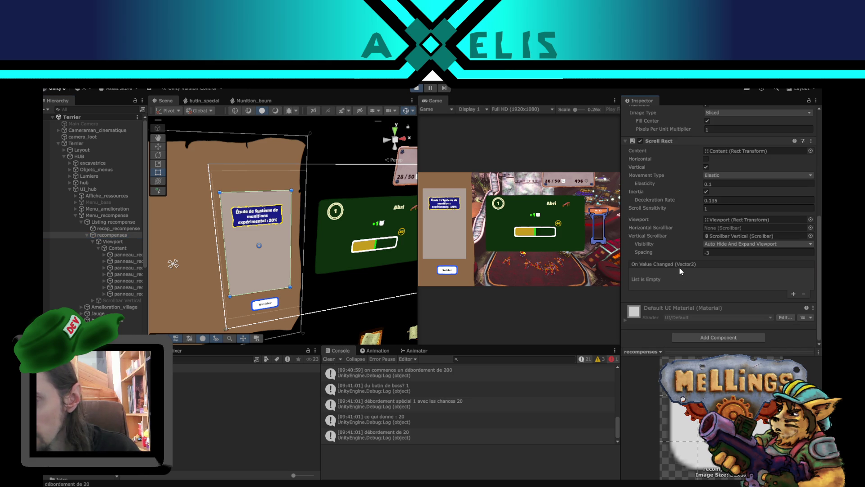
left_click(121, 242)
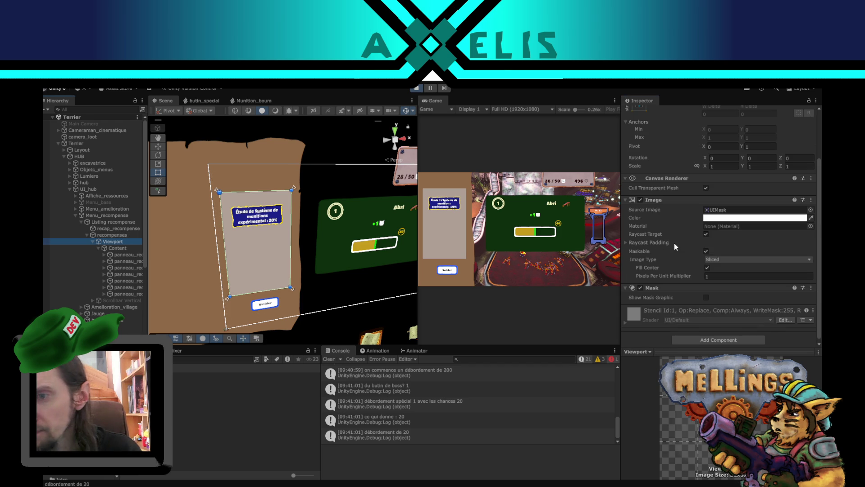
scroll(685, 237, "up", 1)
scroll(685, 236, "down", 1)
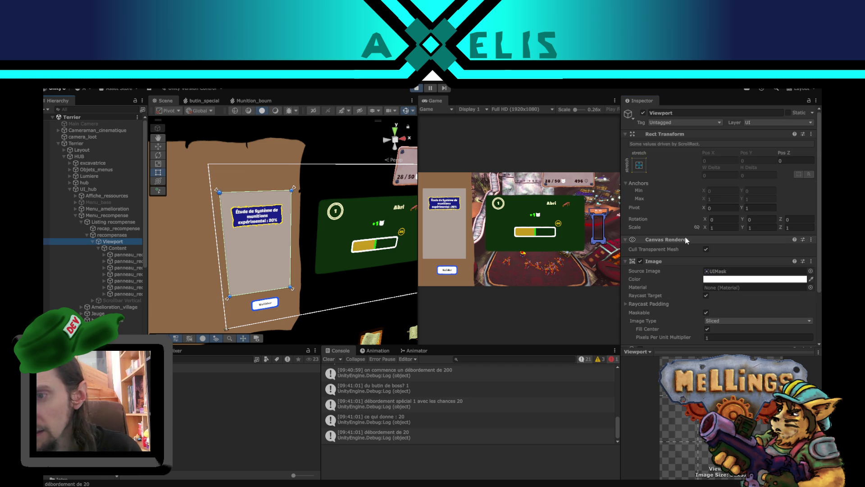
left_click(130, 249)
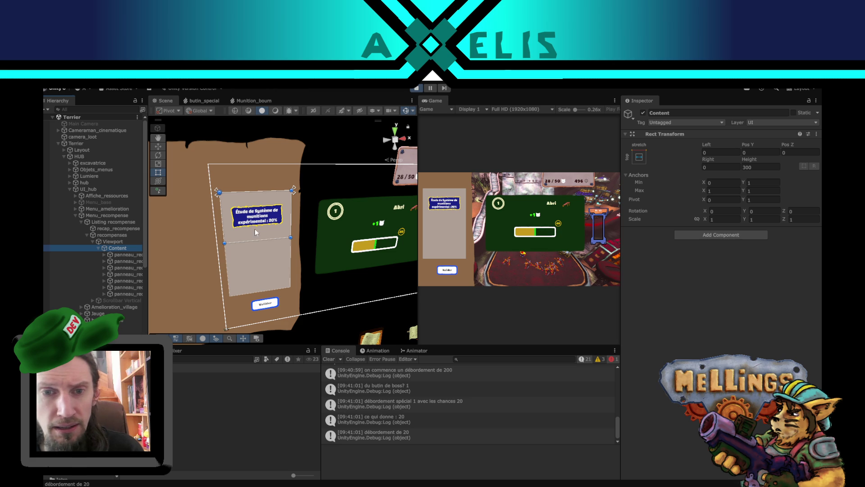
left_click(108, 239)
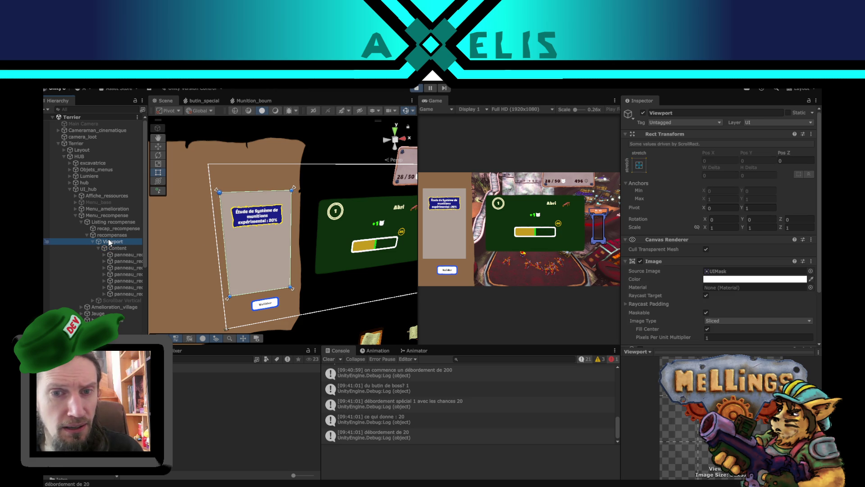
left_click(120, 247)
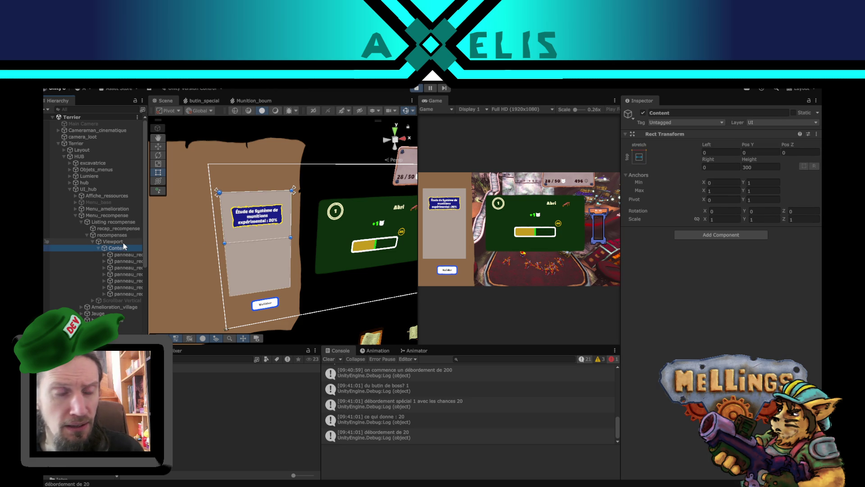
left_click(117, 242)
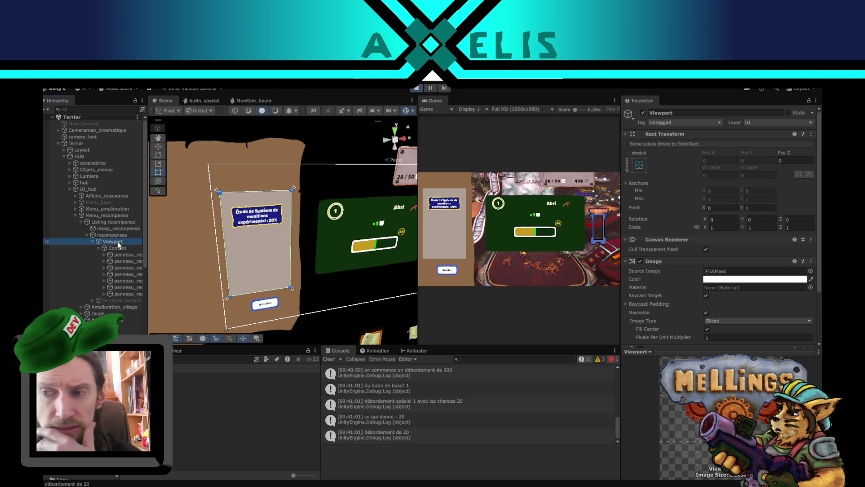
scroll(701, 195, "down", 2)
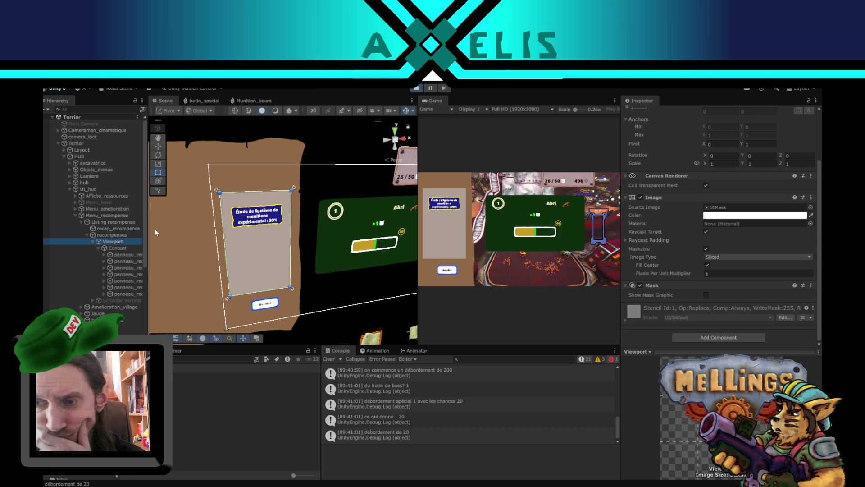
- Make the recompenses Scroll Rect's Vertical Scrollbar Spacing negative
left_click(114, 234)
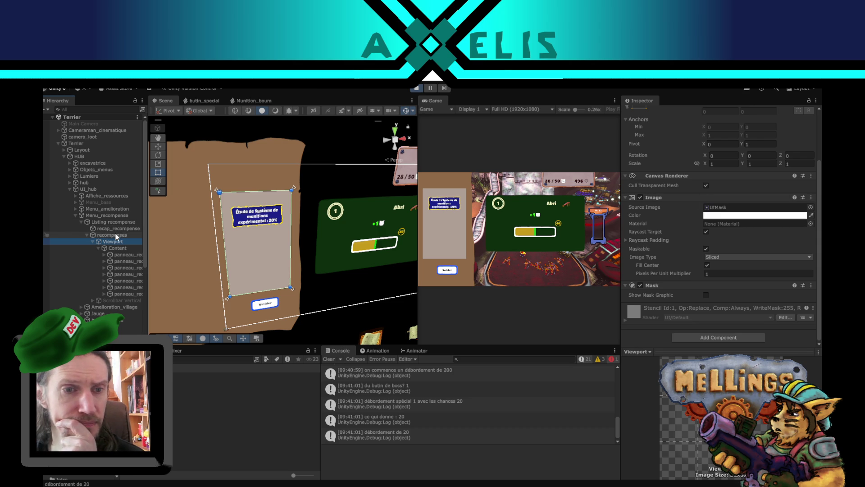
scroll(691, 222, "down", 3)
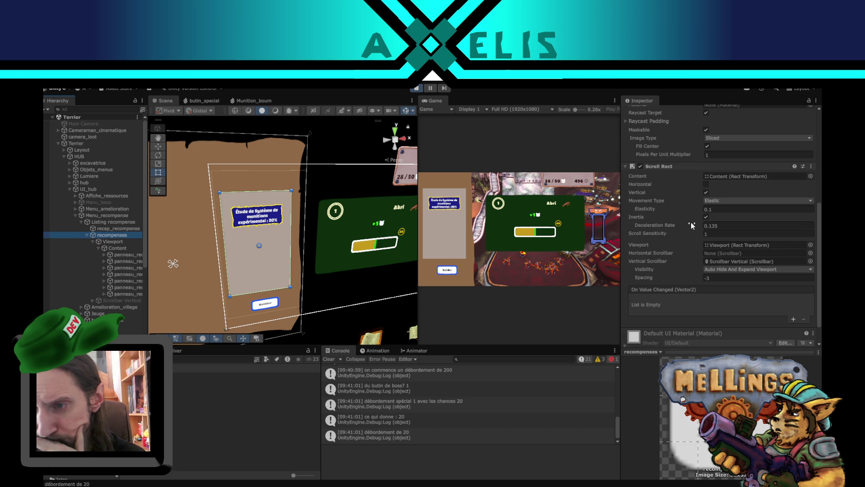
left_click(715, 279)
left_click(716, 278)
type("10")
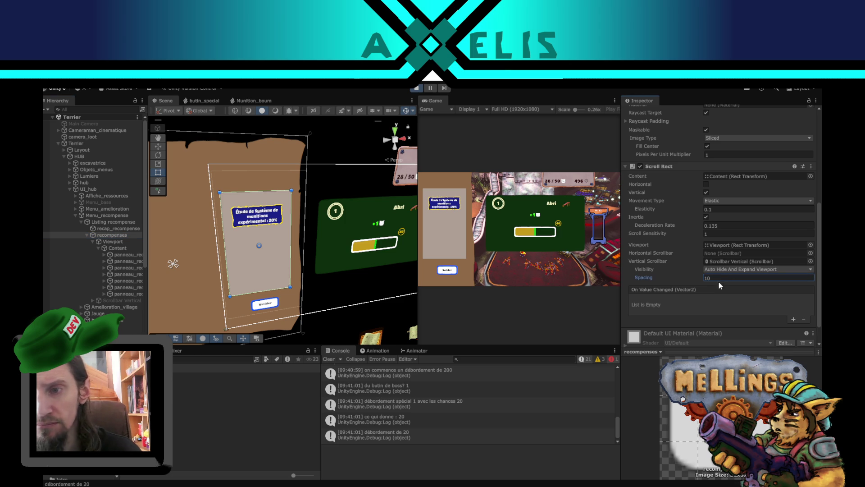
scroll(673, 272, "up", 5)
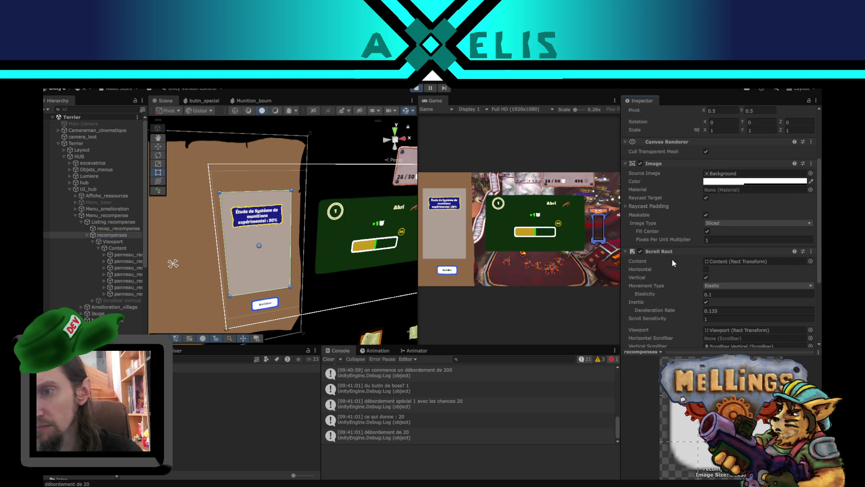
scroll(672, 258, "up", 4)
scroll(672, 260, "down", 8)
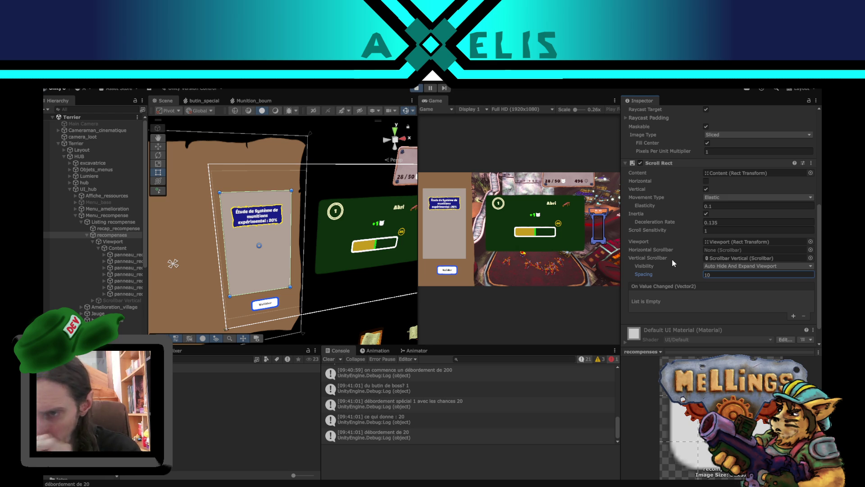
left_click(715, 274)
type("-3")
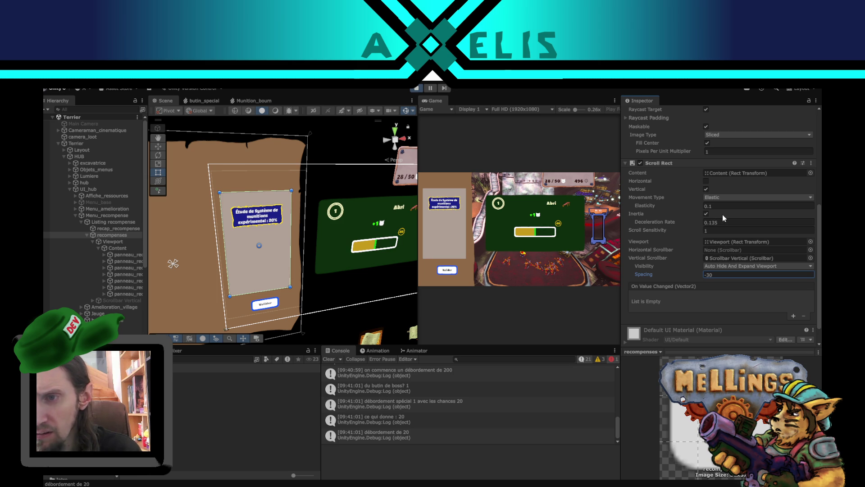
- Inspect the Viewport's components, then select Content to add a component
left_click(120, 242)
scroll(725, 288, "down", 1)
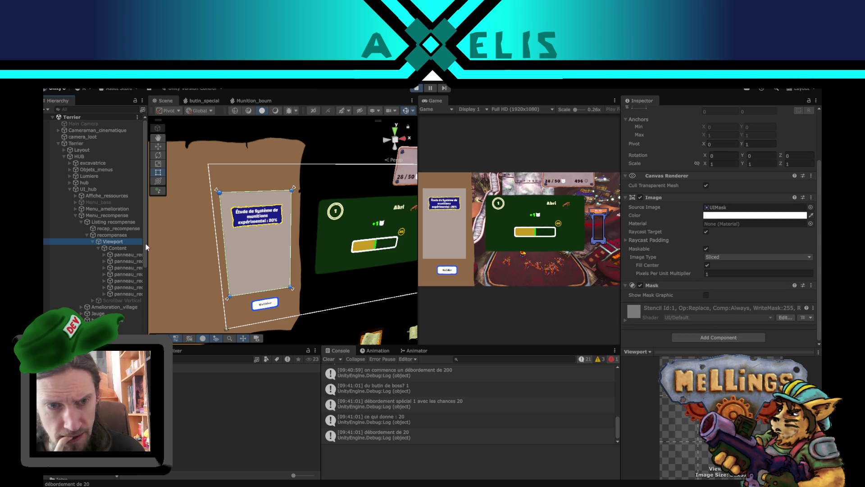
left_click(122, 247)
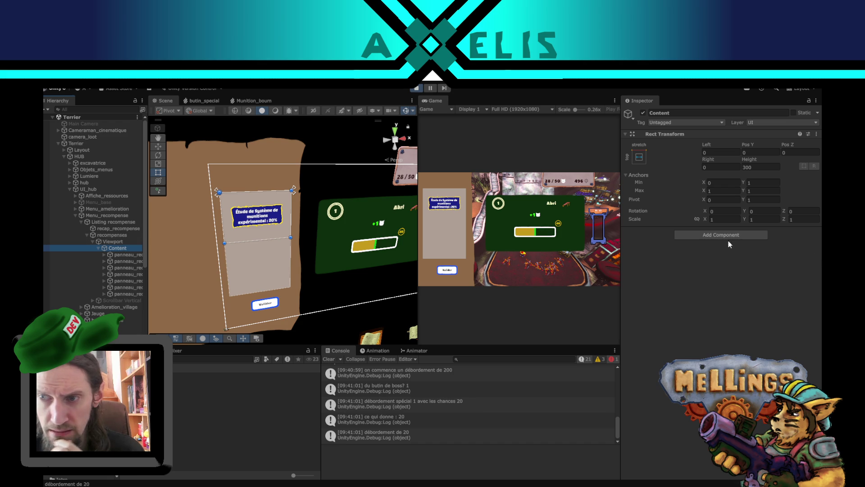
left_click(687, 235)
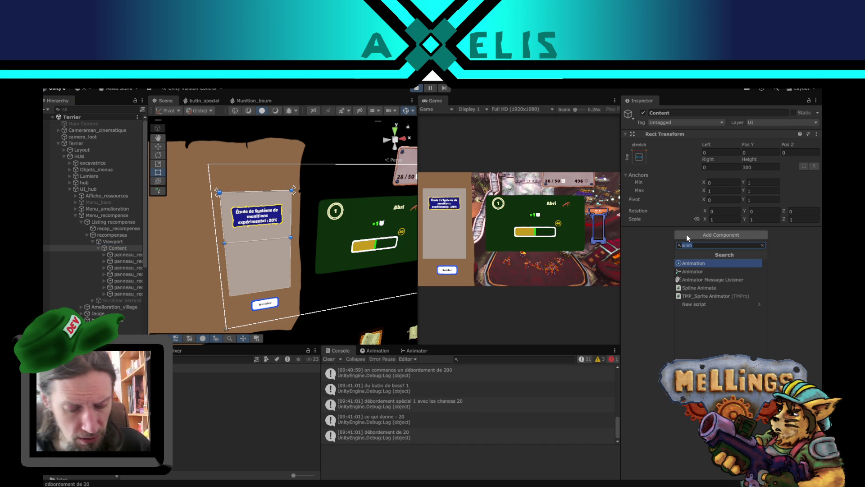
- Add a Horizontal Layout Group to Content, undo it, and search for 'vertical'
type("horizo")
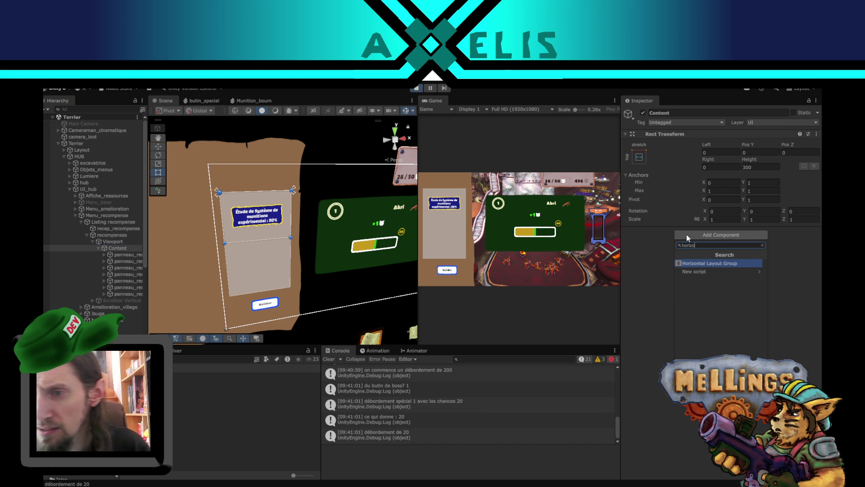
left_click(718, 264)
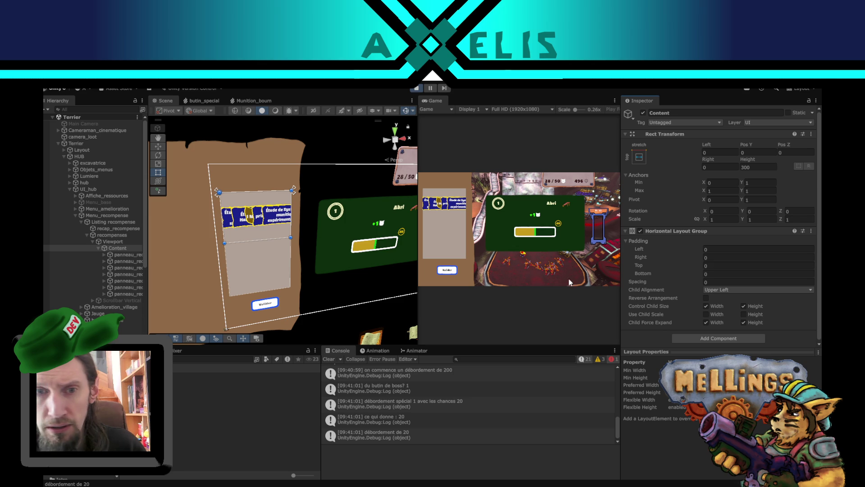
key("ctrl+z")
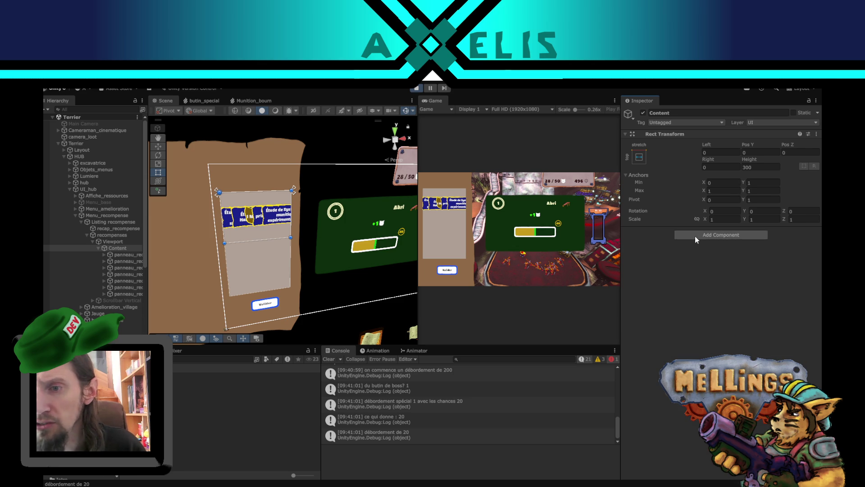
left_click(694, 236)
type("vertical")
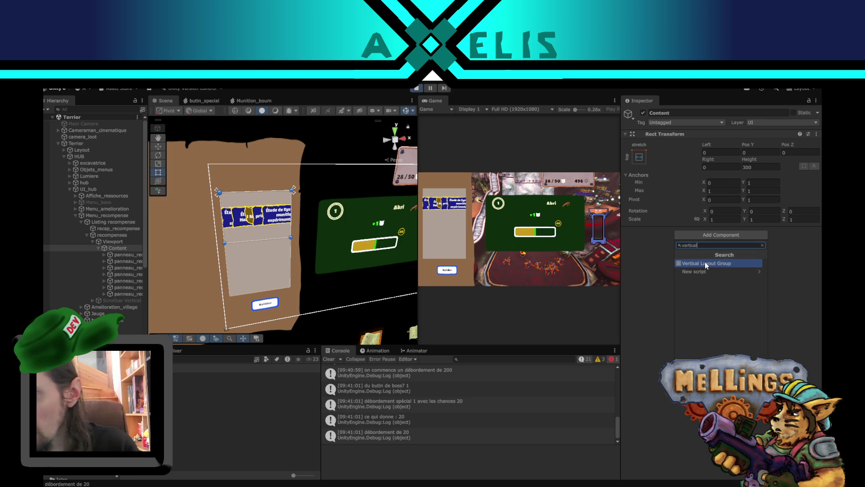
- Add a Vertical Layout Group to Content: height control and expand off, Upper Center, spacing 100
left_click(705, 262)
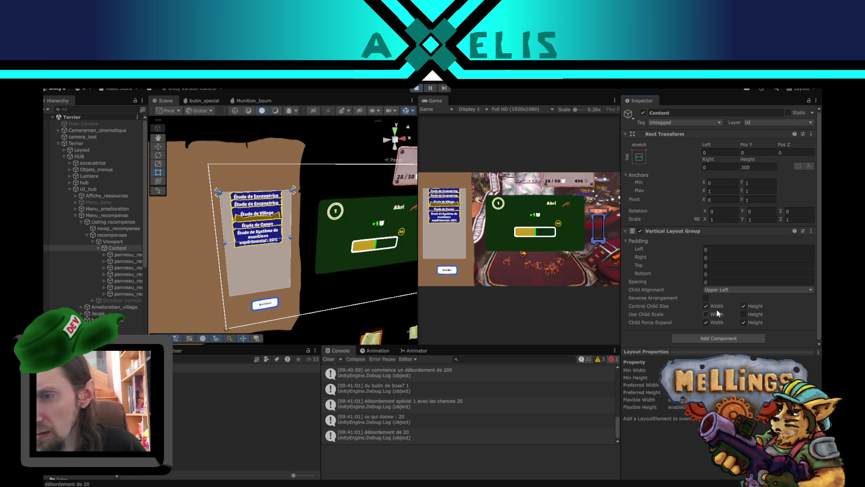
left_click(744, 305)
left_click(743, 322)
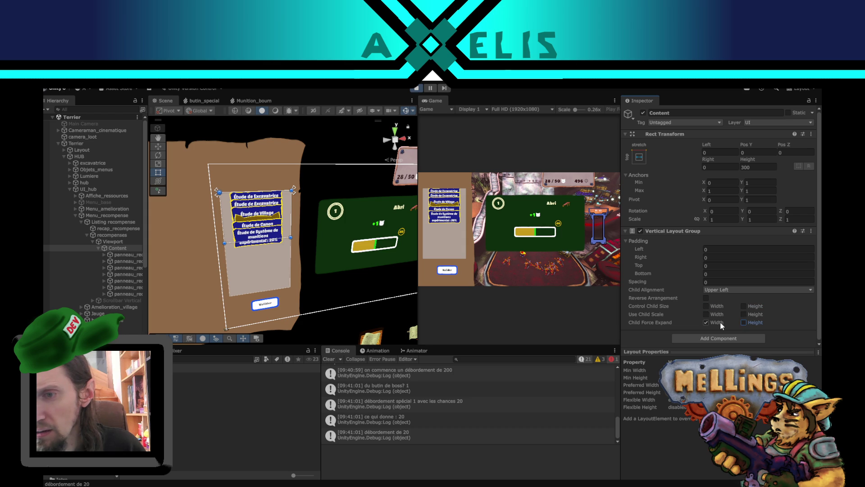
left_click(734, 289)
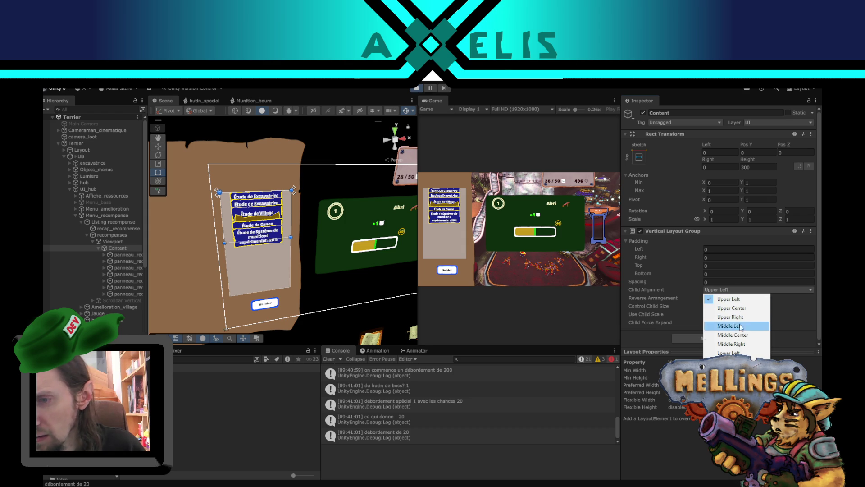
left_click(741, 308)
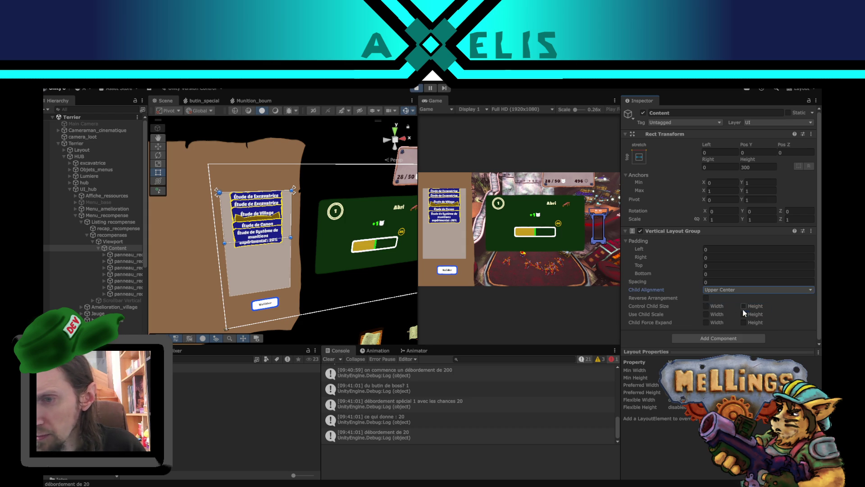
left_click(726, 280)
type("10")
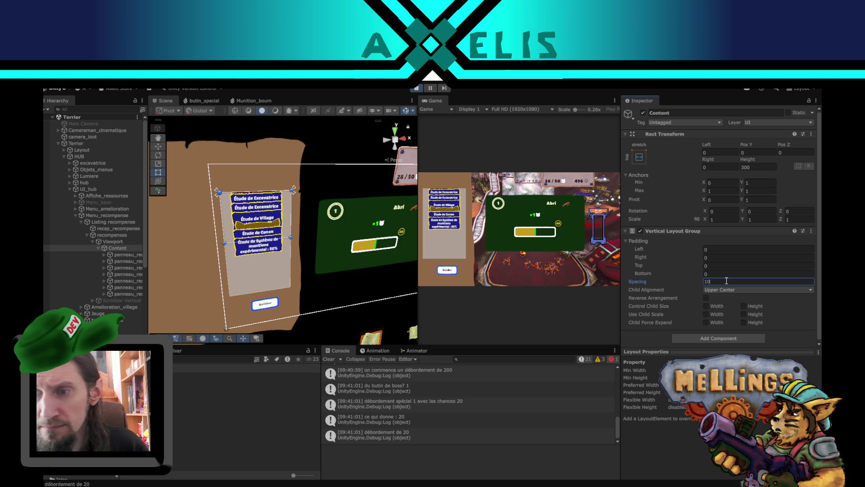
key("BackSpace")
key("BackSpace")
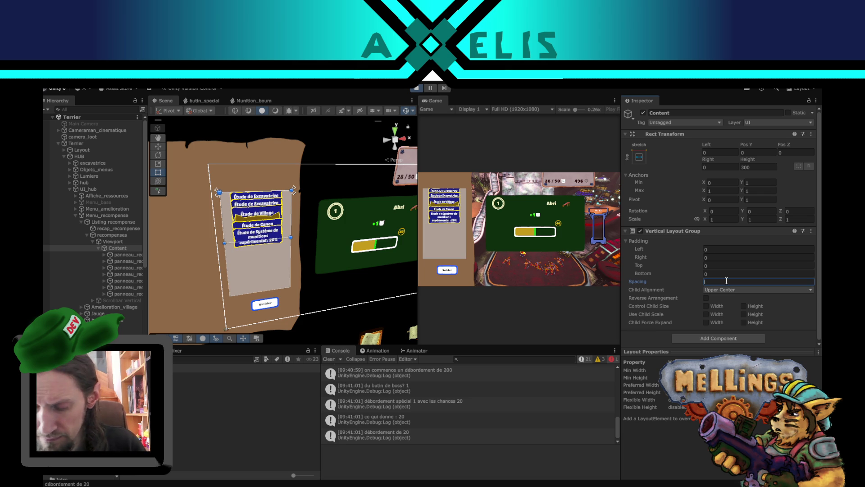
type("100")
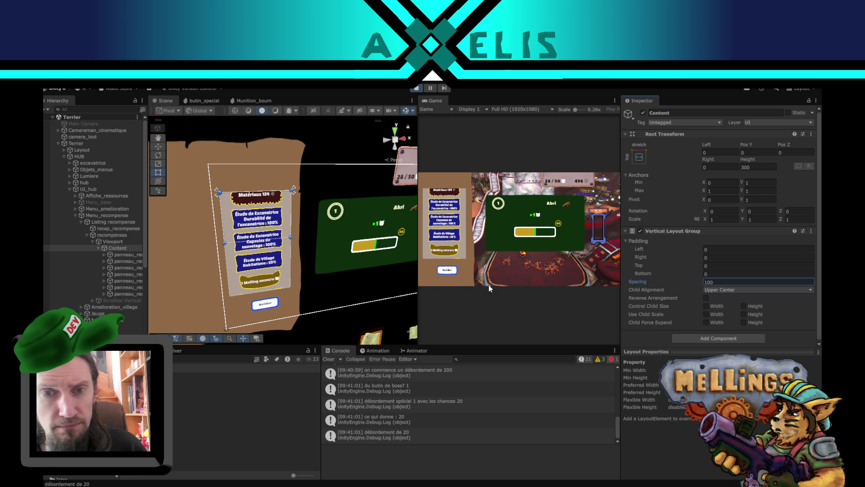
left_click(521, 308)
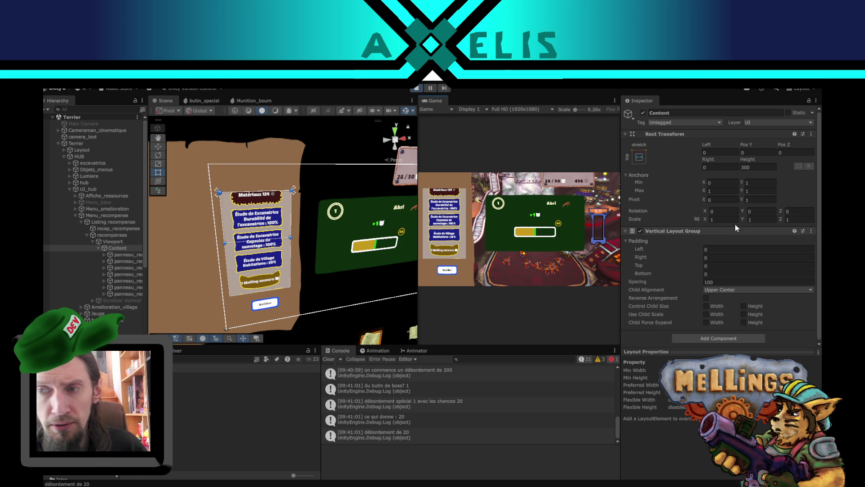
- Remove Content's Vertical Layout Group, add one to Viewport instead, and run the game
left_click(814, 232)
left_click(756, 251)
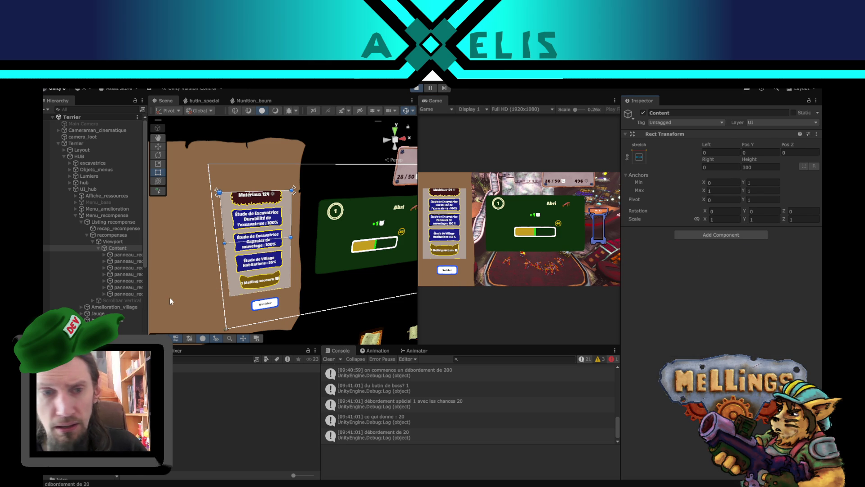
left_click(128, 242)
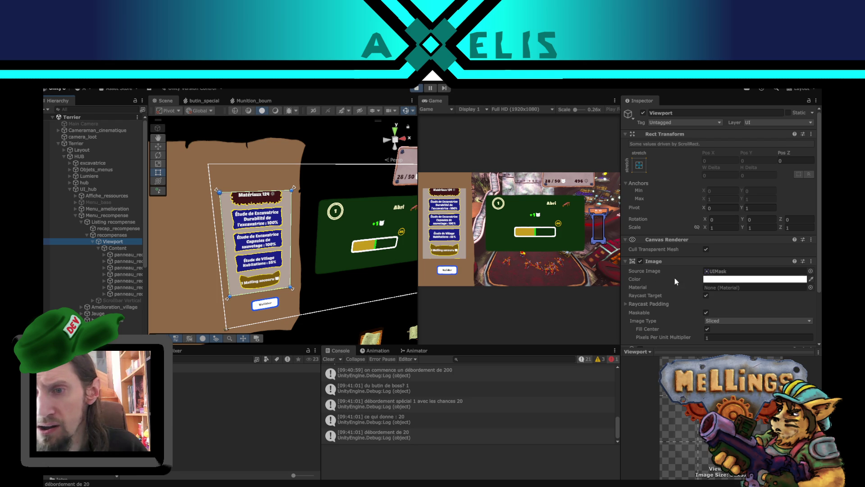
scroll(674, 293, "down", 3)
left_click(722, 337)
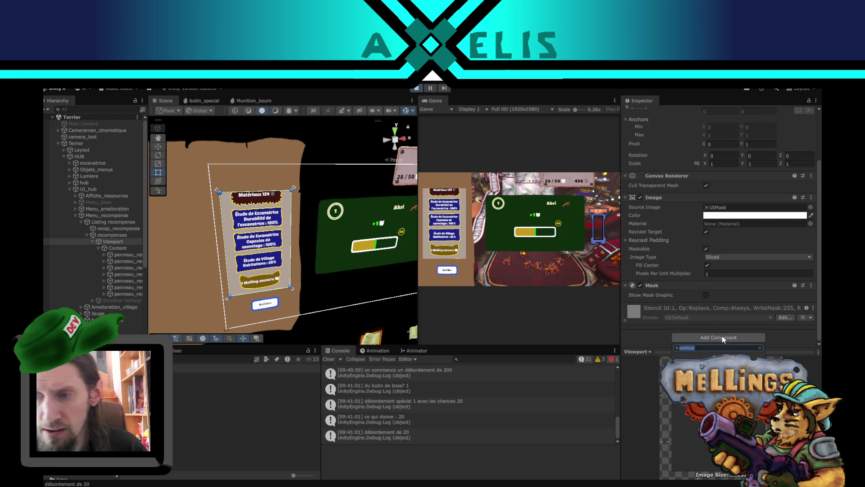
key("Return")
left_click(117, 248)
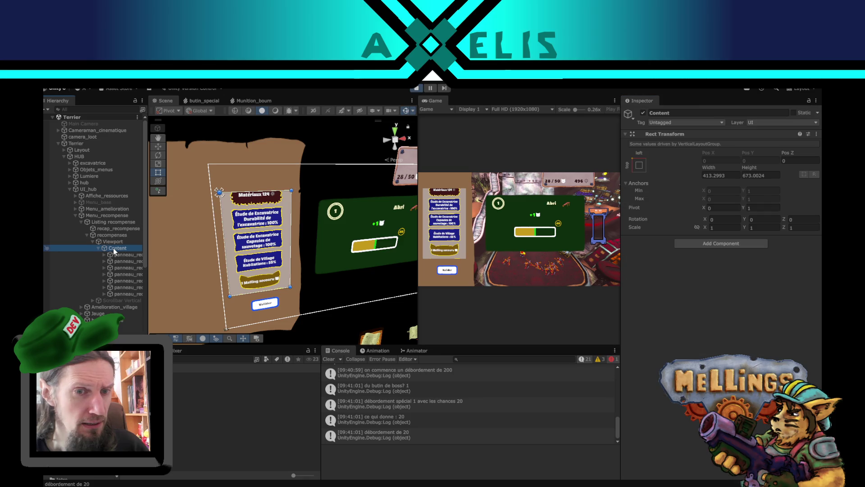
left_click(418, 88)
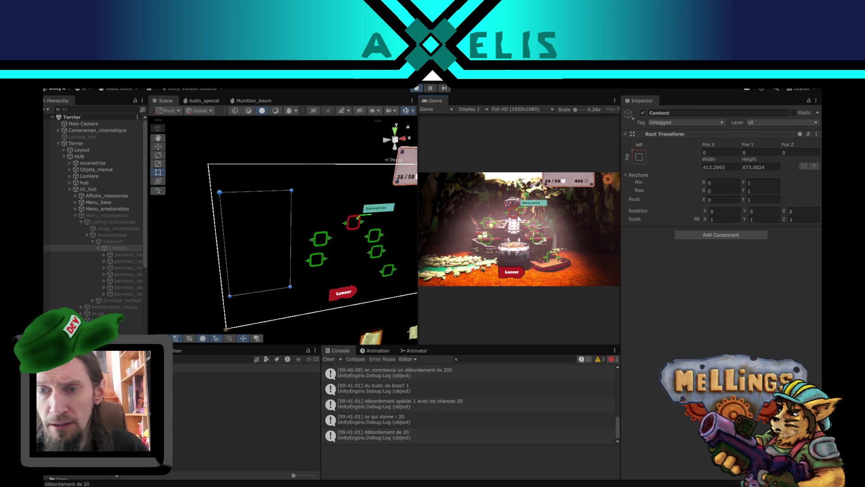
left_click(514, 221)
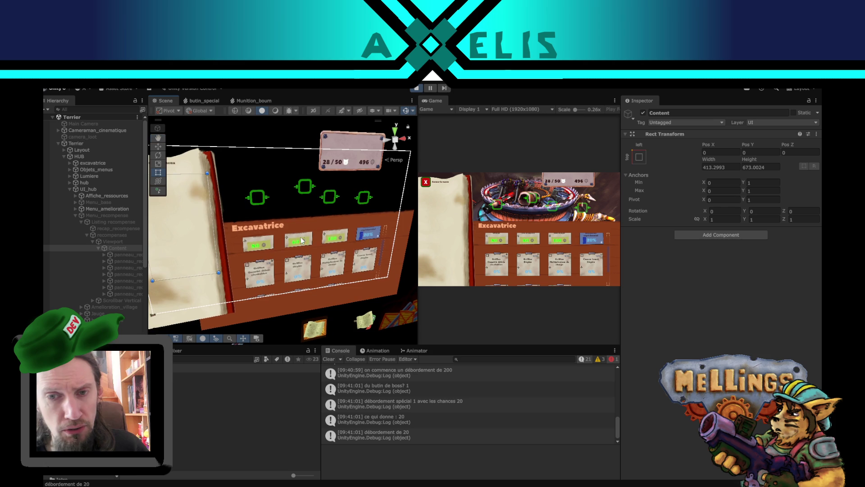
left_click(367, 244)
left_click(367, 243)
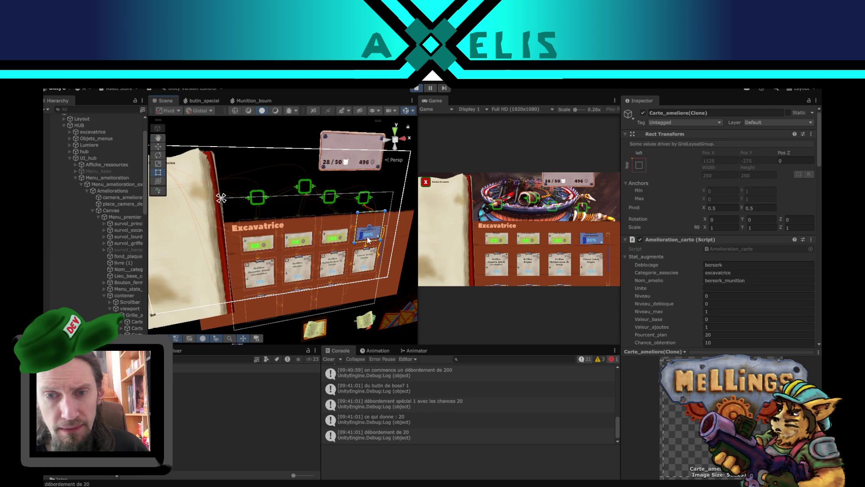
left_click_drag(147, 304, 188, 295)
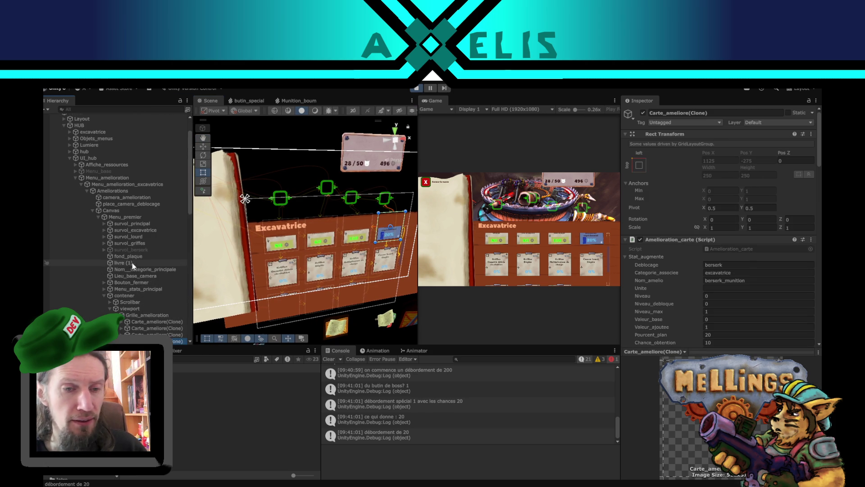
scroll(143, 285, "down", 3)
left_click(160, 265)
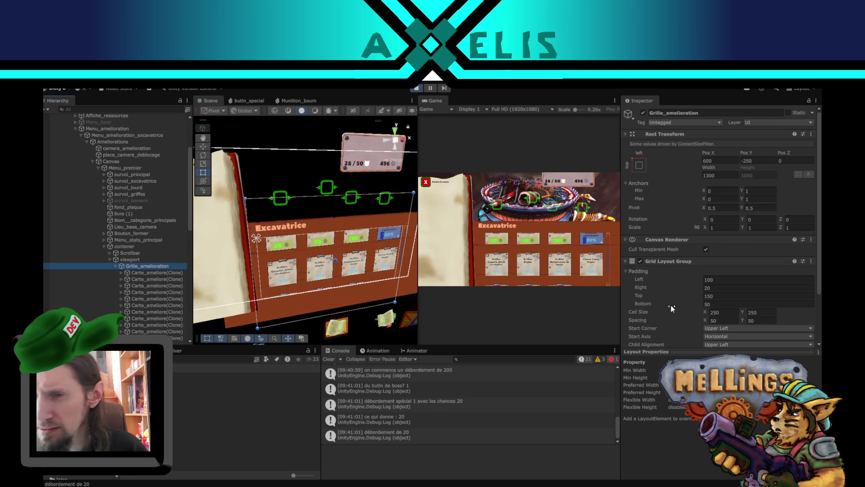
scroll(664, 287, "down", 1)
scroll(664, 286, "down", 2)
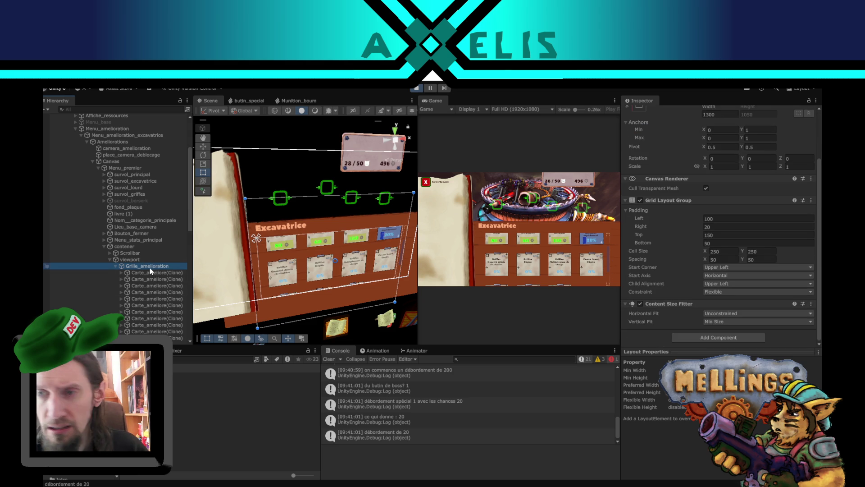
scroll(688, 261, "up", 3)
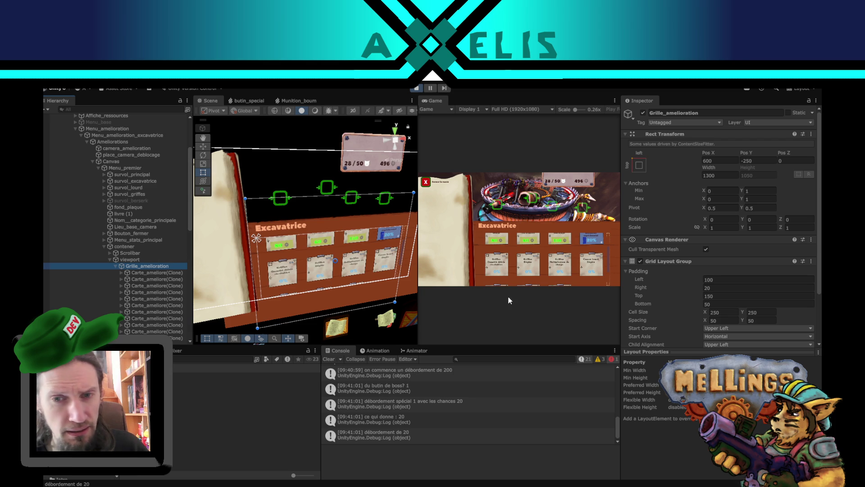
left_click(129, 260)
scroll(677, 292, "down", 3)
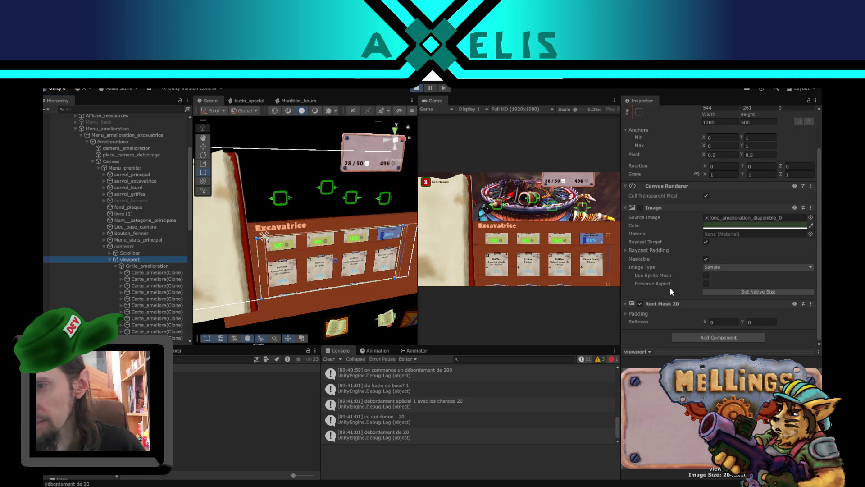
scroll(677, 268, "up", 3)
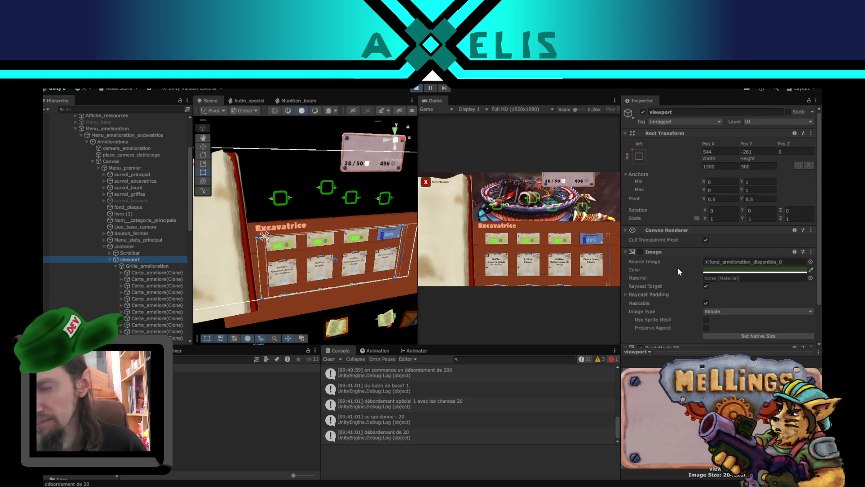
left_click(162, 266)
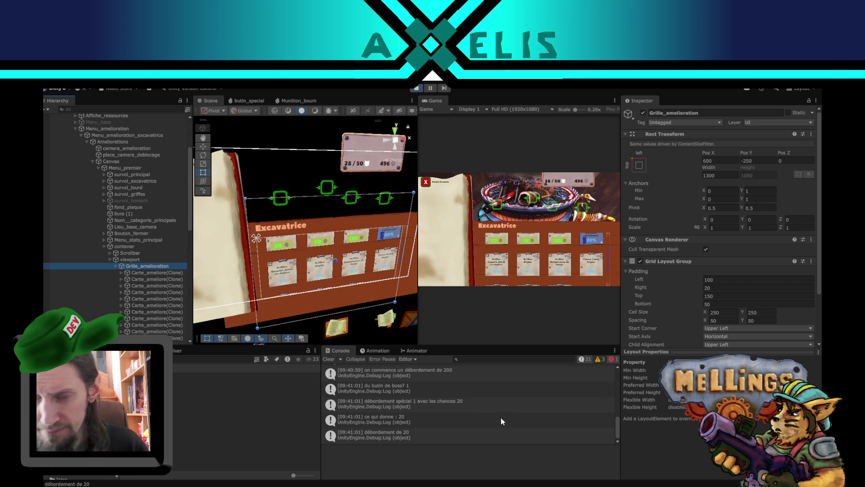
scroll(666, 288, "down", 3)
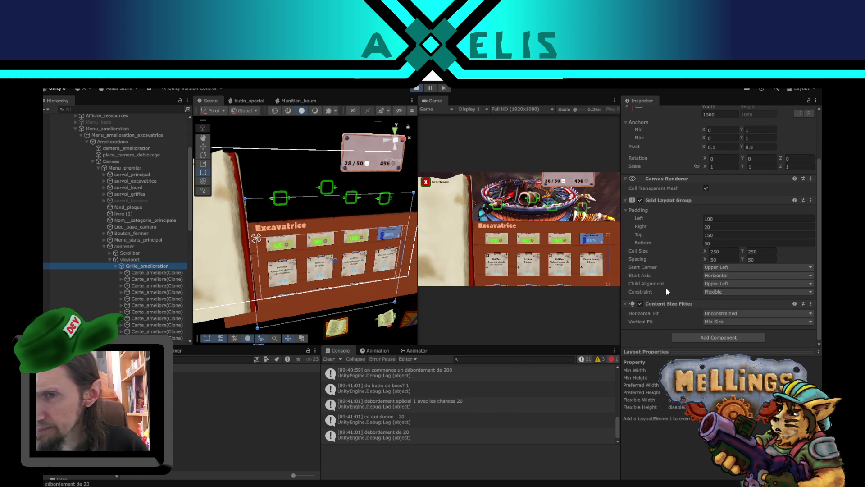
left_click(139, 260)
left_click(139, 266)
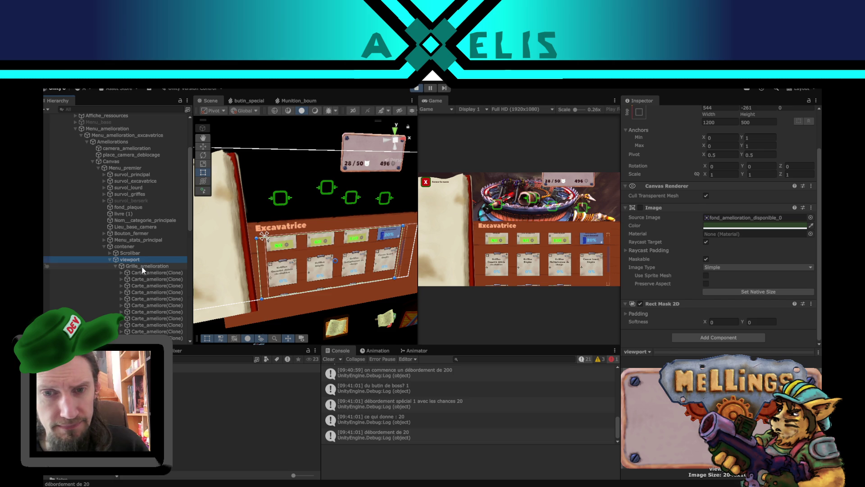
left_click(141, 252)
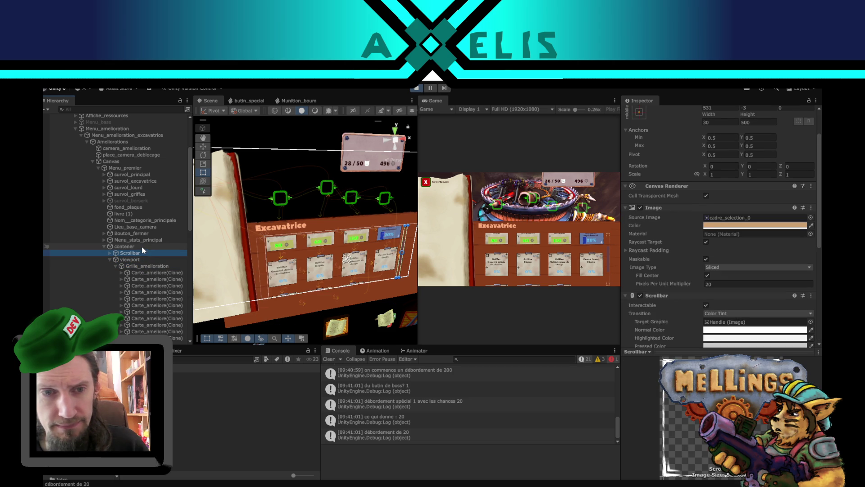
left_click(141, 247)
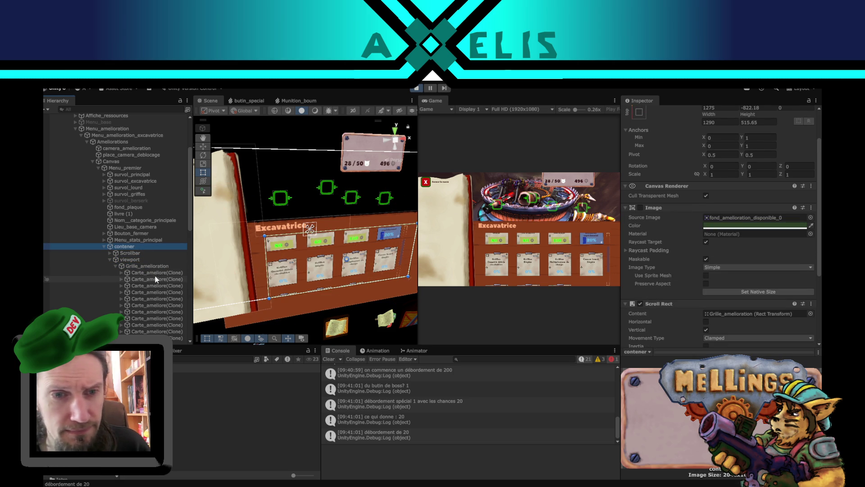
scroll(656, 264, "down", 3)
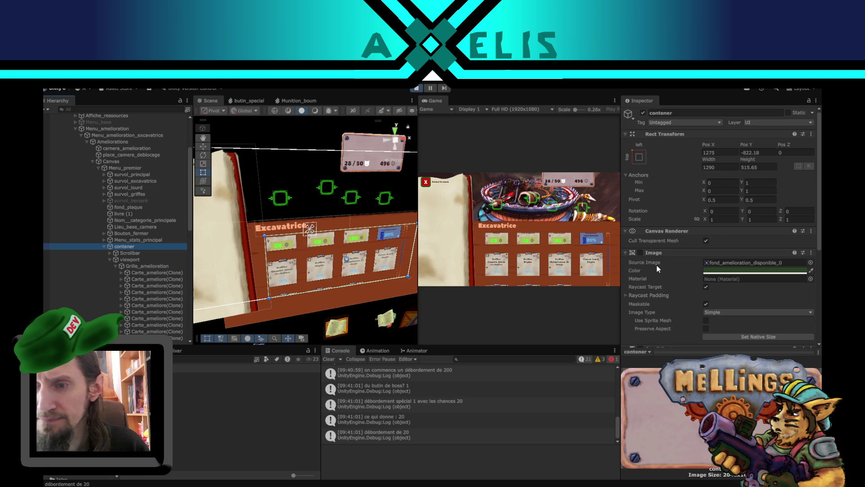
scroll(657, 269, "down", 3)
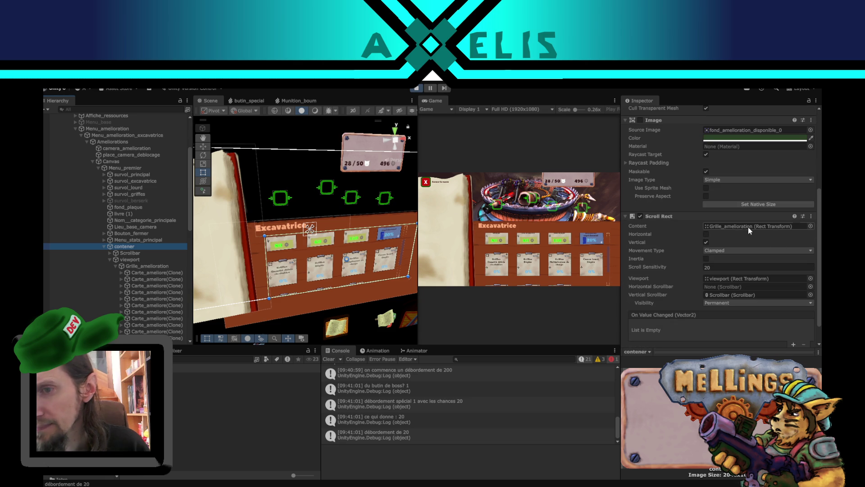
- Stop play mode, open the Terrier scene, and expand Terrier > HUB > UI_hub > Menu_recompense
left_click(417, 88)
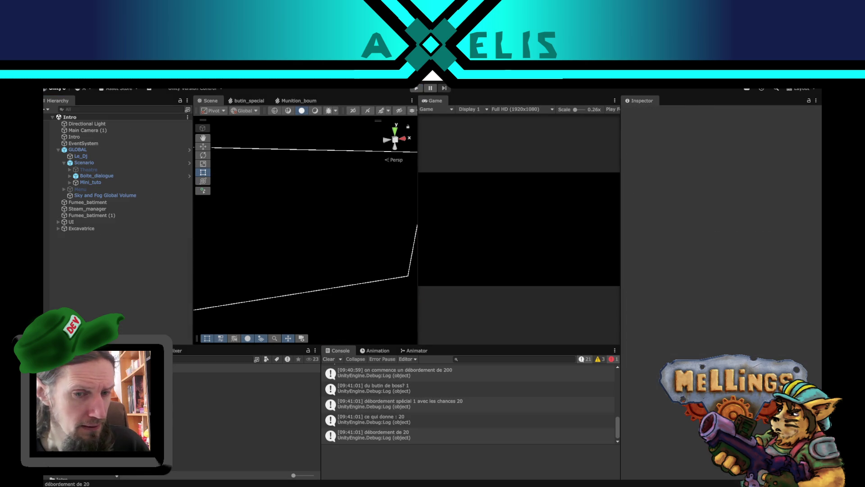
double_click(90, 414)
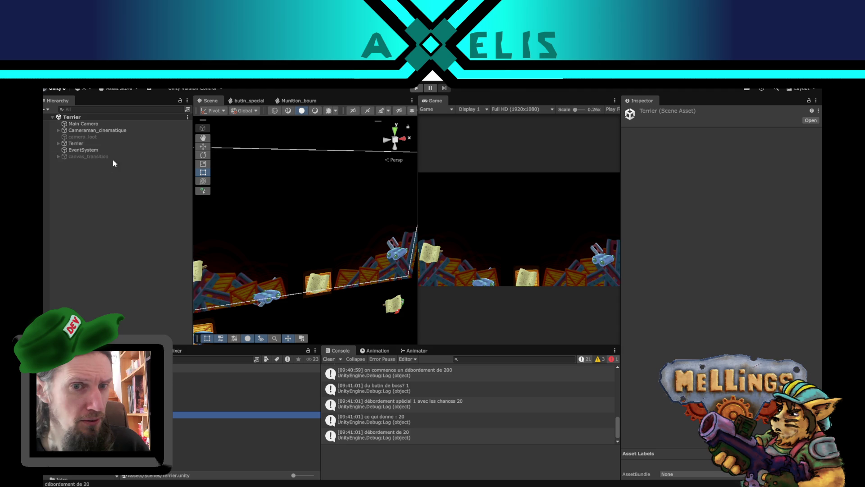
left_click(58, 144)
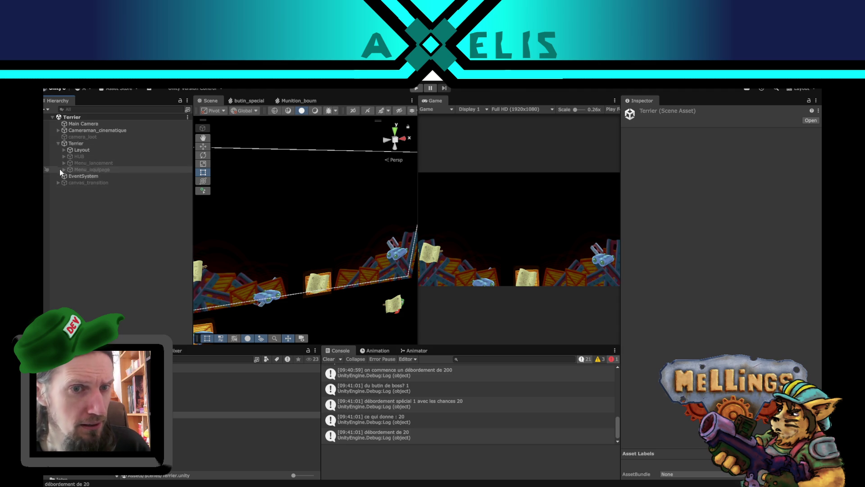
left_click(63, 156)
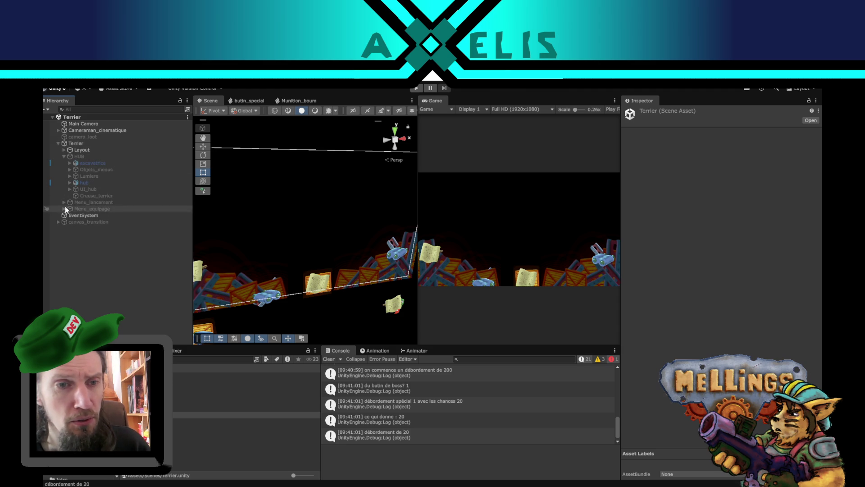
left_click(69, 189)
left_click(76, 215)
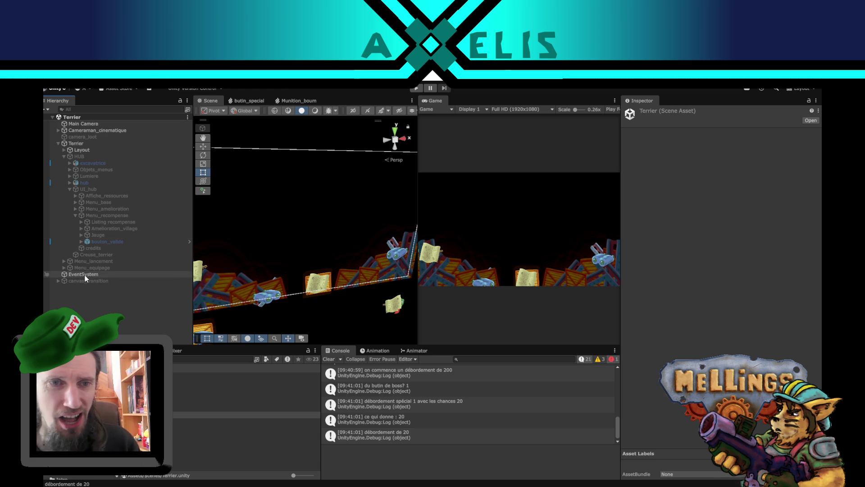
- Expand Listing recompense > recompenses > Viewport and select the Content object
left_click(82, 222)
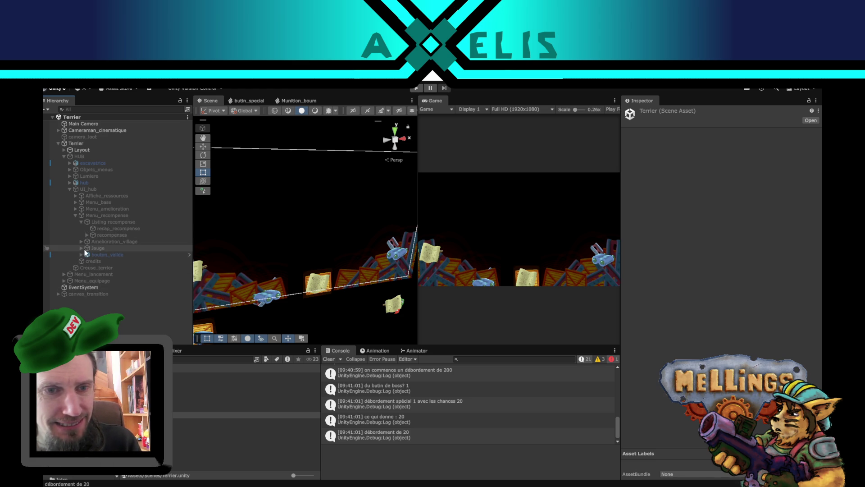
left_click(87, 234)
left_click(94, 248)
left_click(91, 241)
left_click(109, 248)
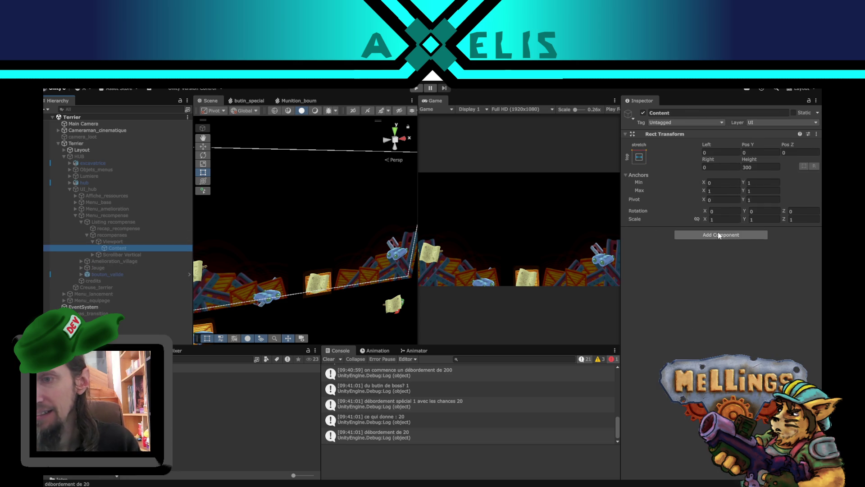
- Add a Vertical Layout Group to Content with height force-expand off and Upper Center alignment; clear the Console
left_click(720, 235)
left_click(718, 270)
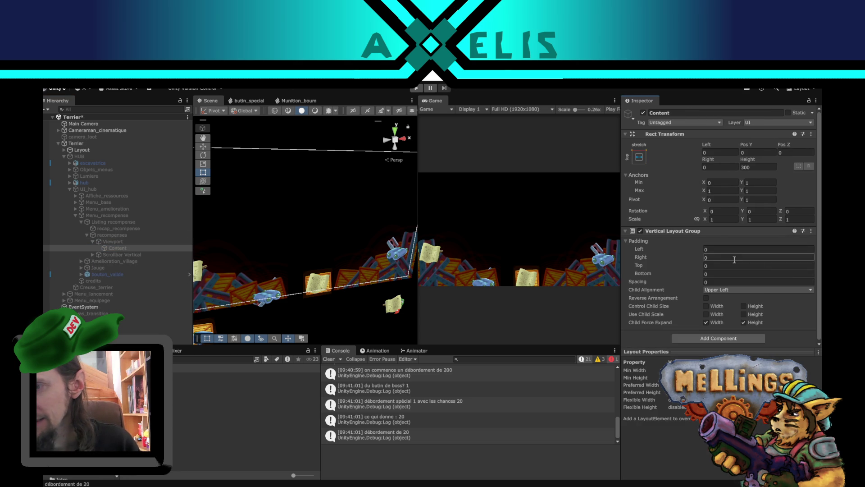
left_click(750, 322)
left_click(738, 290)
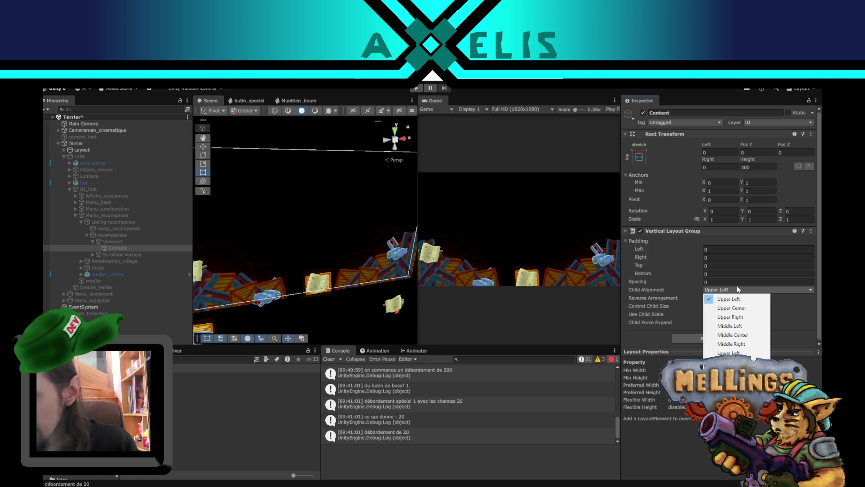
left_click(732, 308)
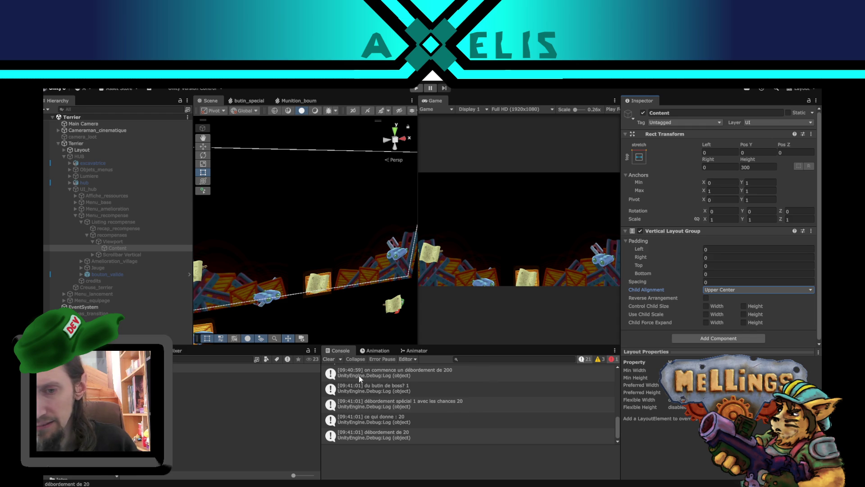
left_click(334, 358)
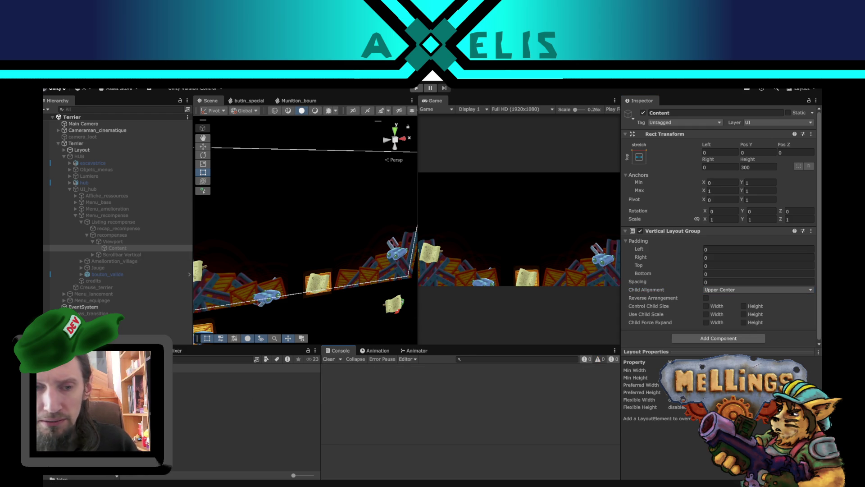
key("Escape")
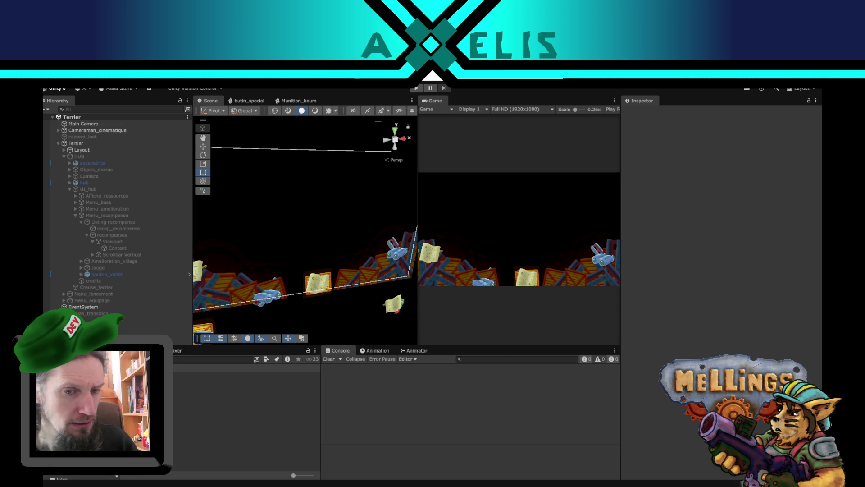
- Play from the Intro scene through the title menu and a mission, back to the HUB
double_click(202, 401)
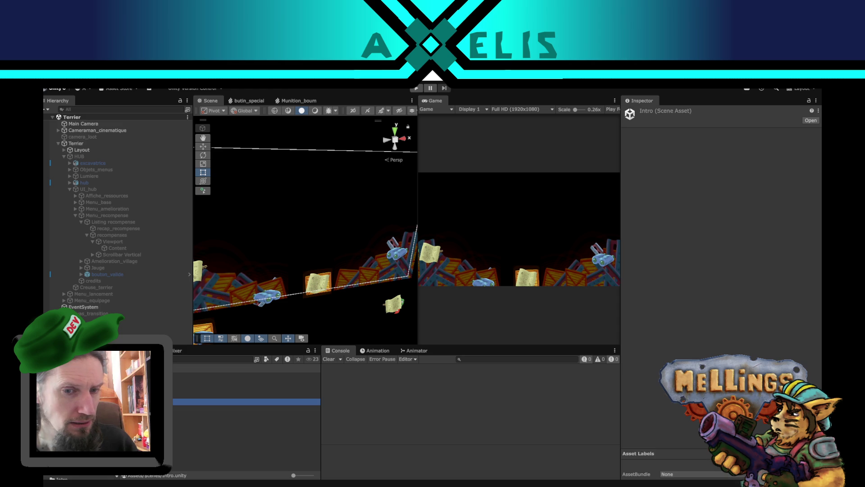
left_click(417, 88)
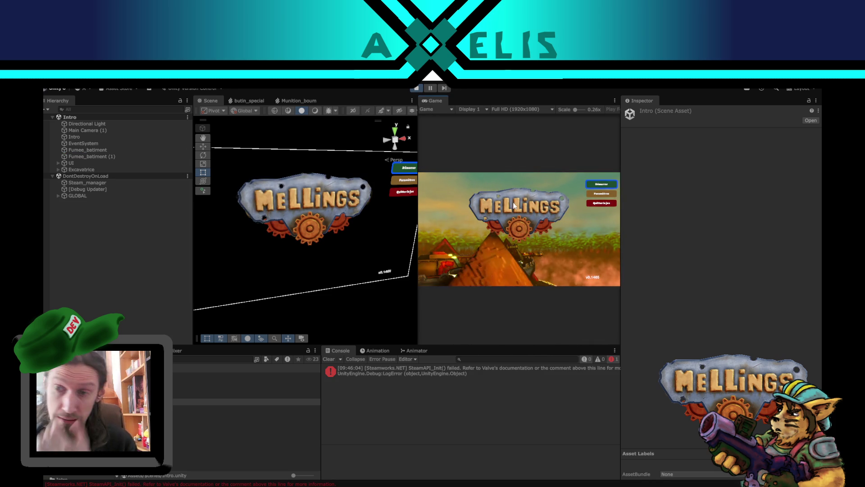
left_click(602, 184)
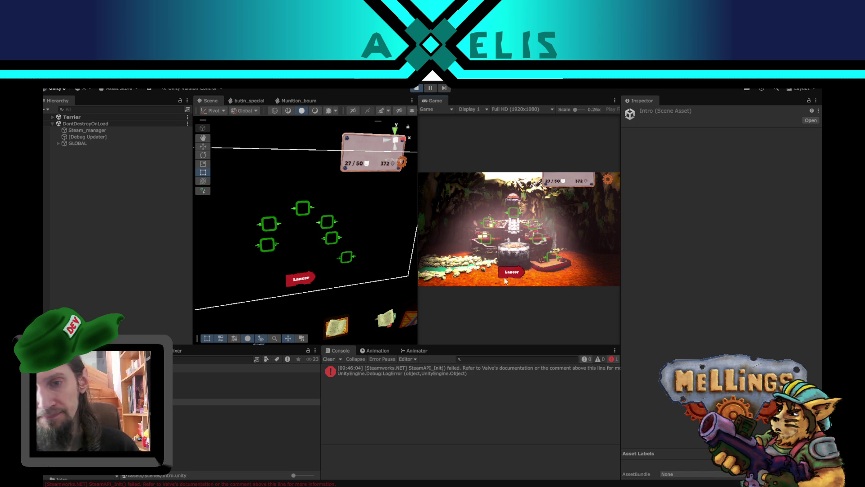
left_click(472, 259)
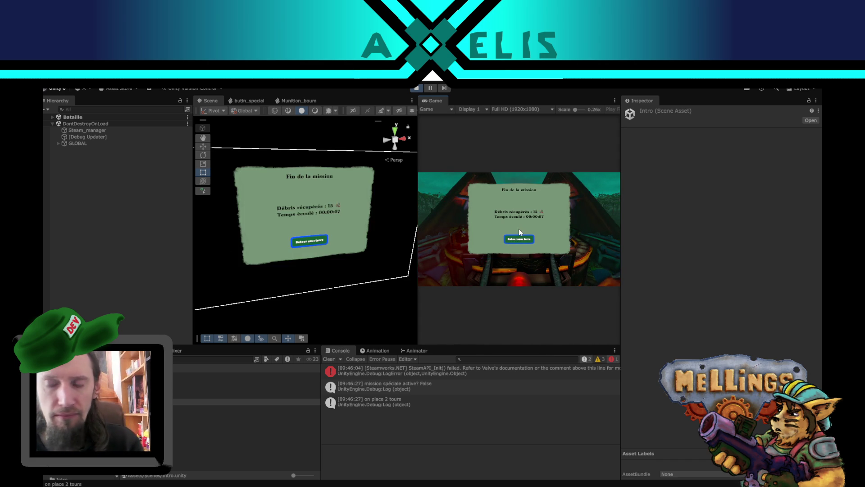
left_click(519, 233)
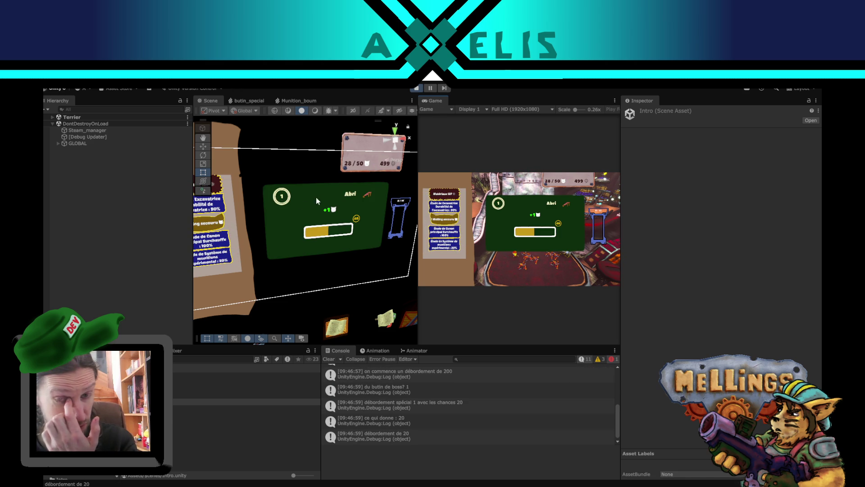
- Set the rewards Content's Vertical Layout Group spacing to 20, then stop play mode
left_click(234, 265)
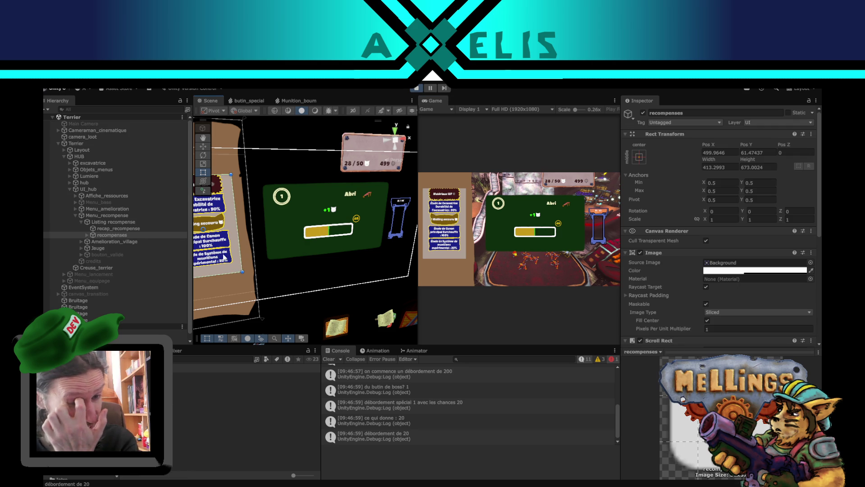
left_click(86, 235)
left_click(93, 241)
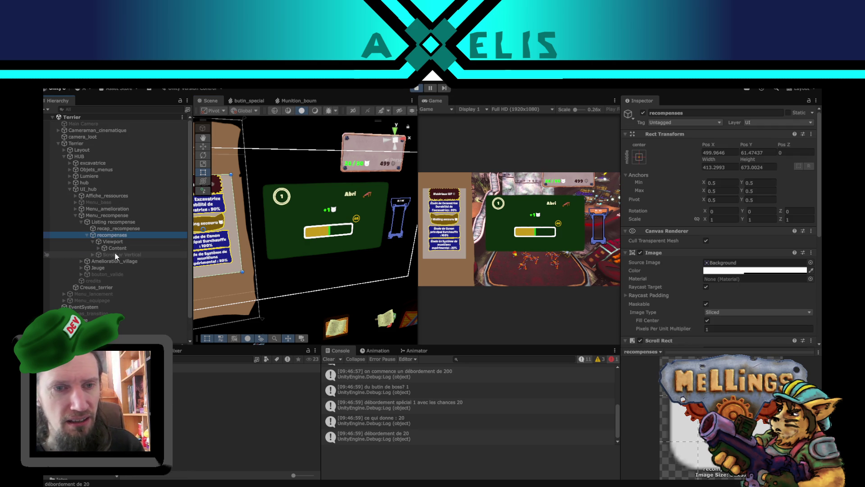
left_click(118, 249)
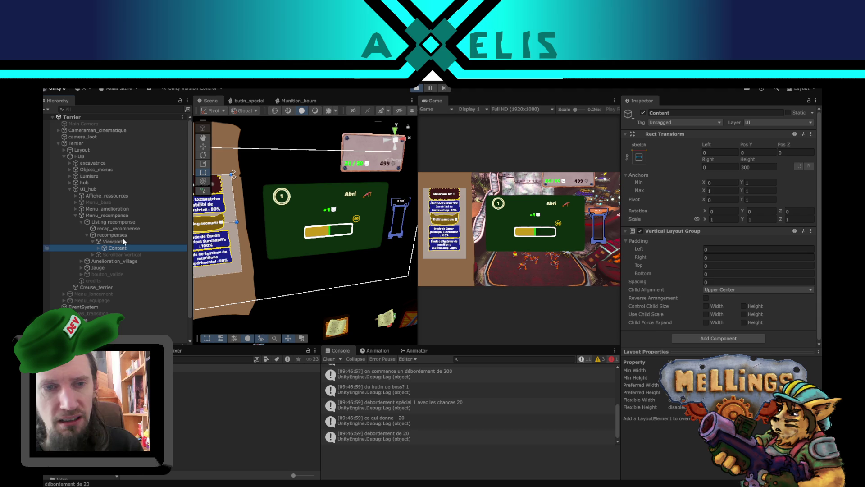
left_click(733, 273)
key("Tab")
type("20")
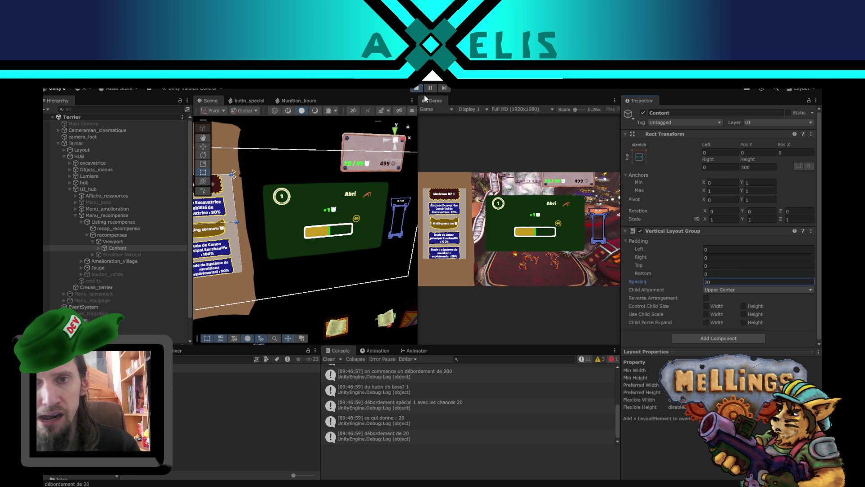
left_click(417, 88)
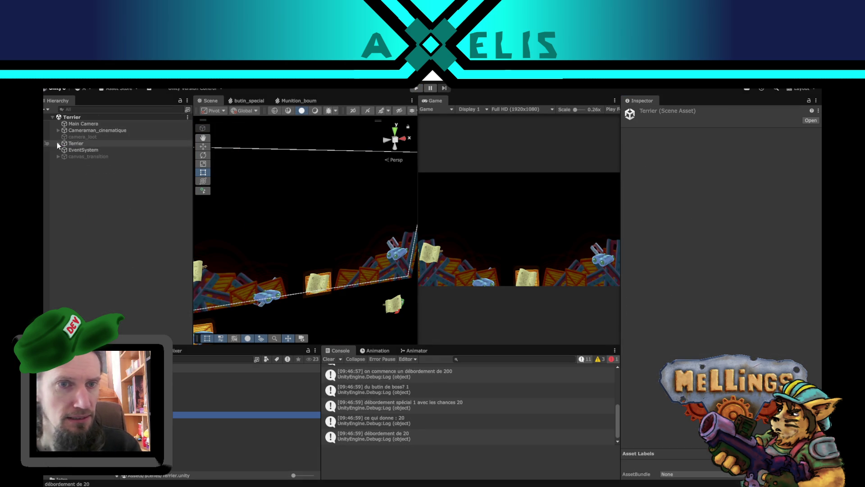
- Expand the Terrier hierarchy through HUB, UI_hub and Menu_recompense down to the recompenses list
left_click(58, 143)
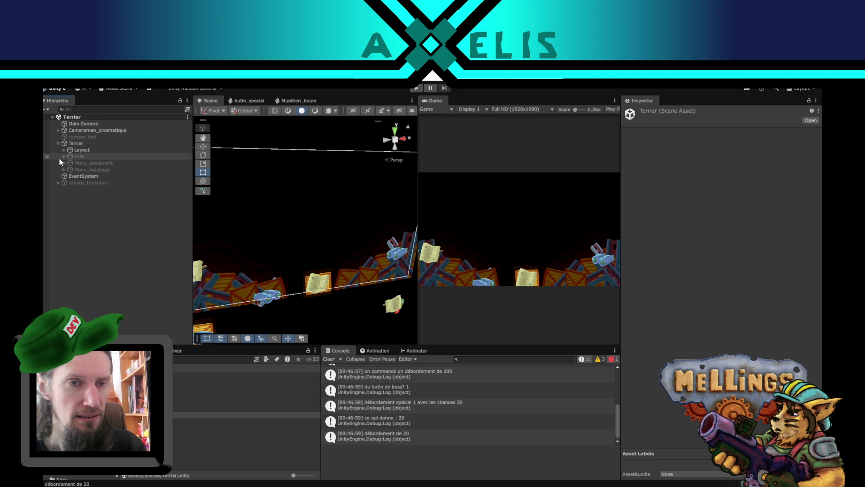
left_click(64, 156)
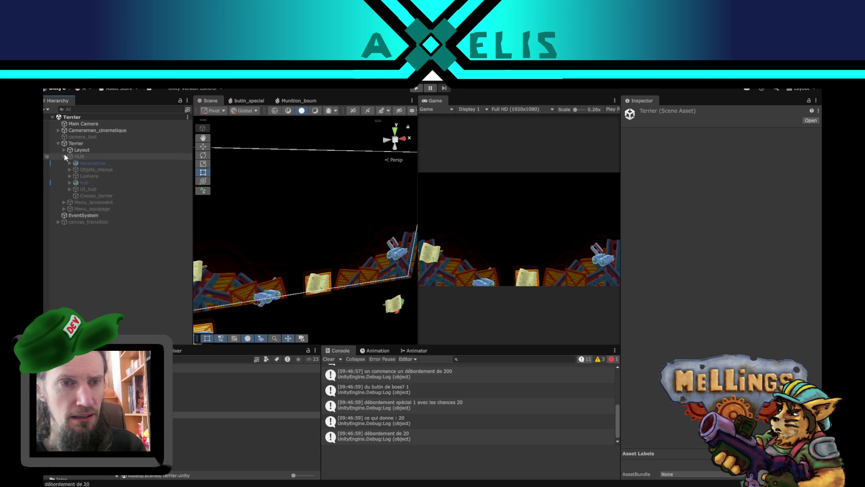
left_click(70, 189)
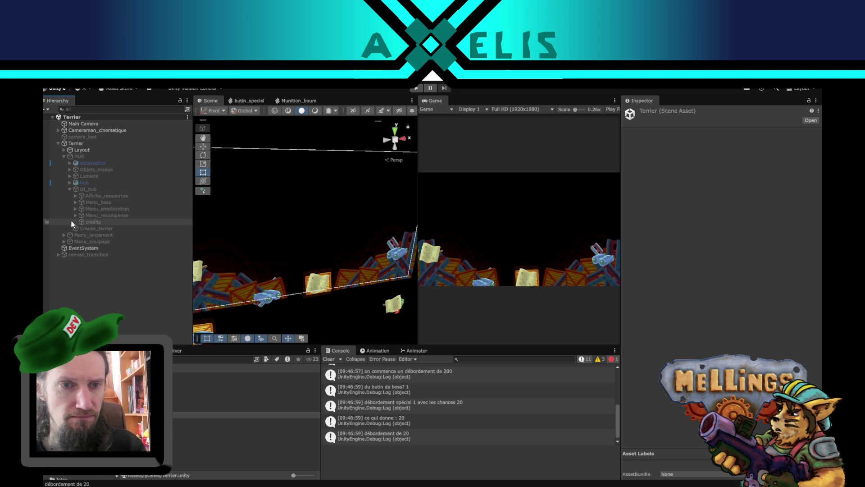
left_click(75, 215)
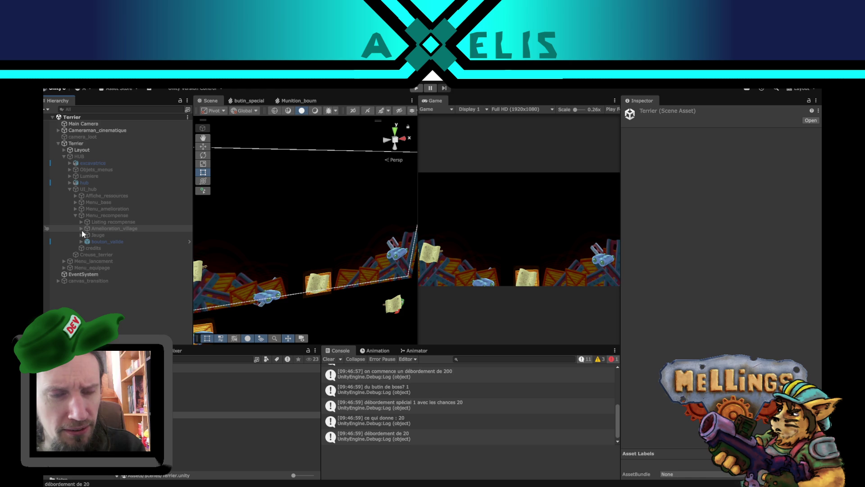
left_click(80, 222)
left_click(88, 233)
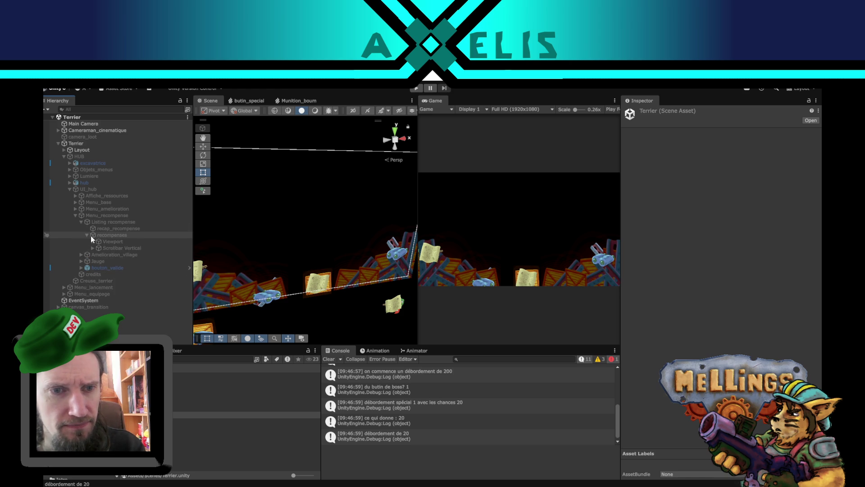
left_click(115, 227)
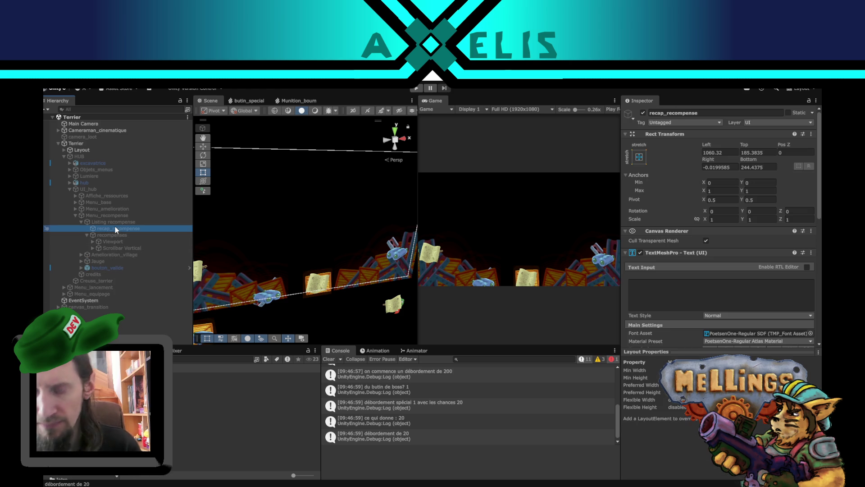
- Select Viewport's Content and set its height to 200 and vertical layout spacing to 20
left_click(92, 242)
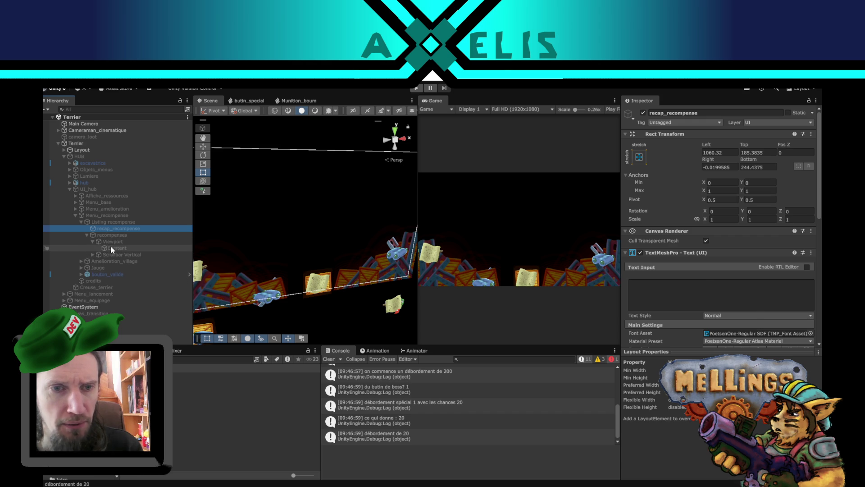
left_click(108, 247)
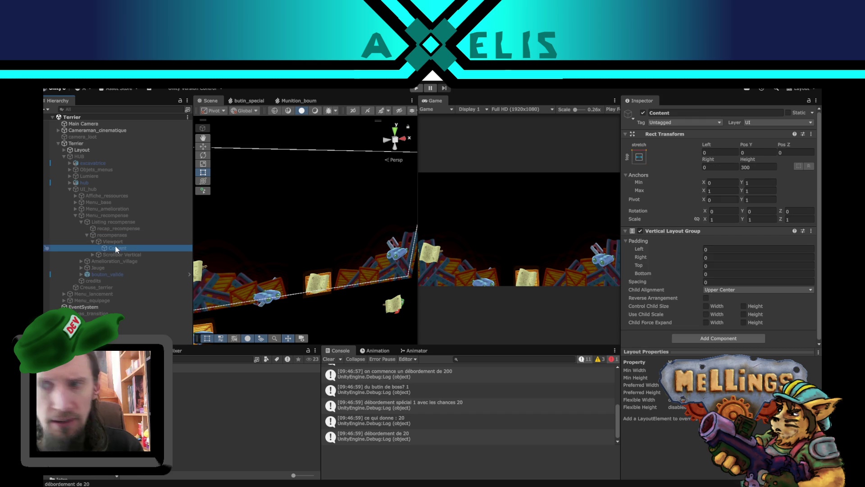
left_click(765, 167)
type("200")
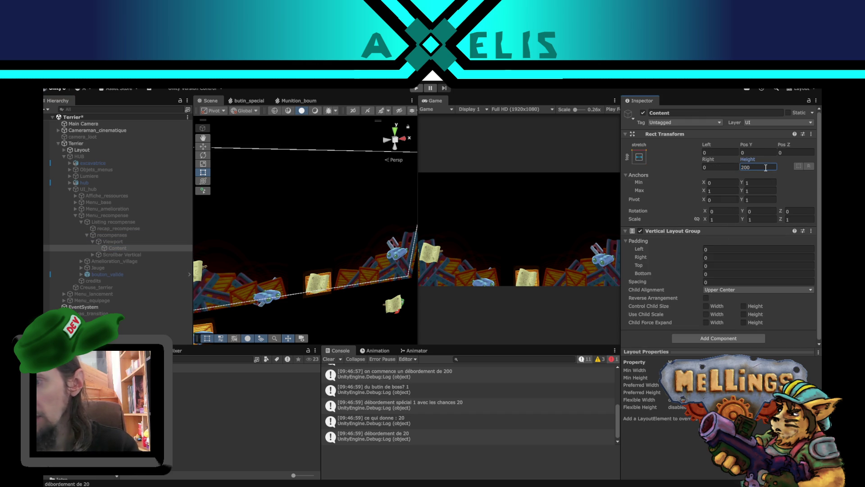
left_click(729, 281)
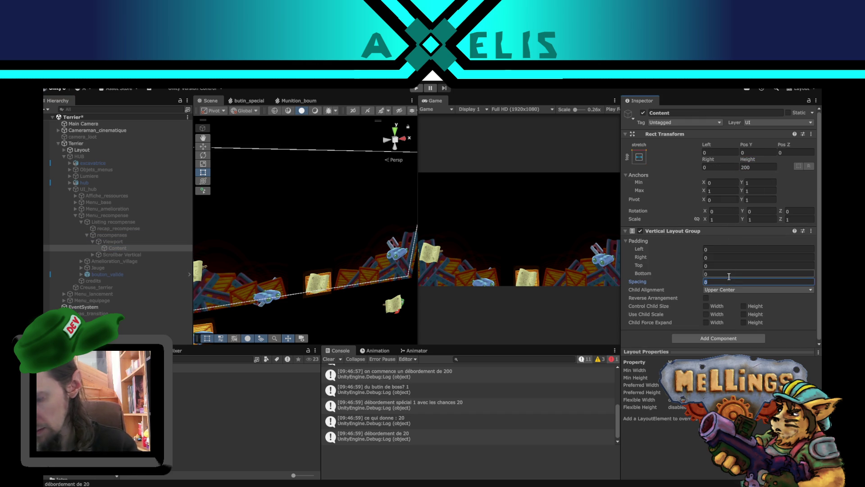
type("30")
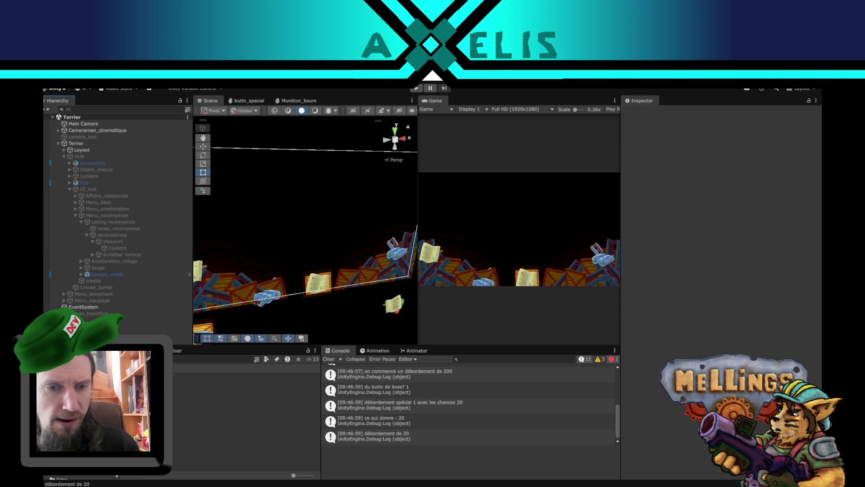
- Run the game from the Intro scene, play a mission in the arena, and return to the burrow
double_click(203, 401)
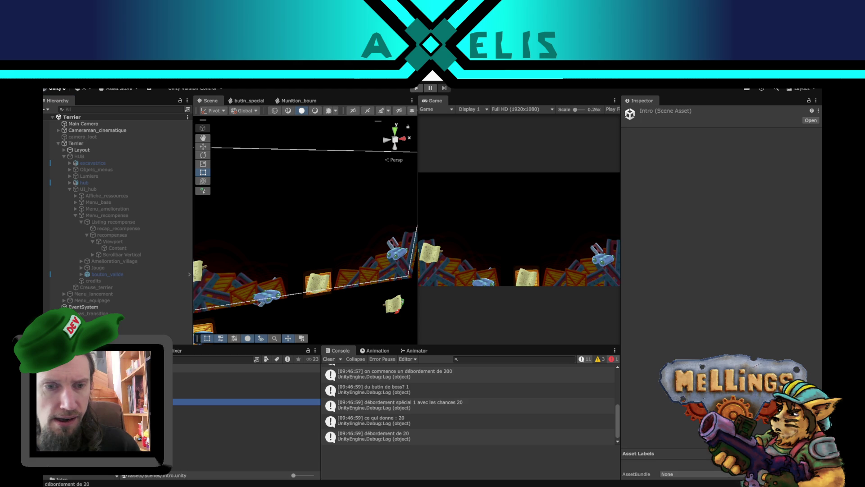
left_click(416, 88)
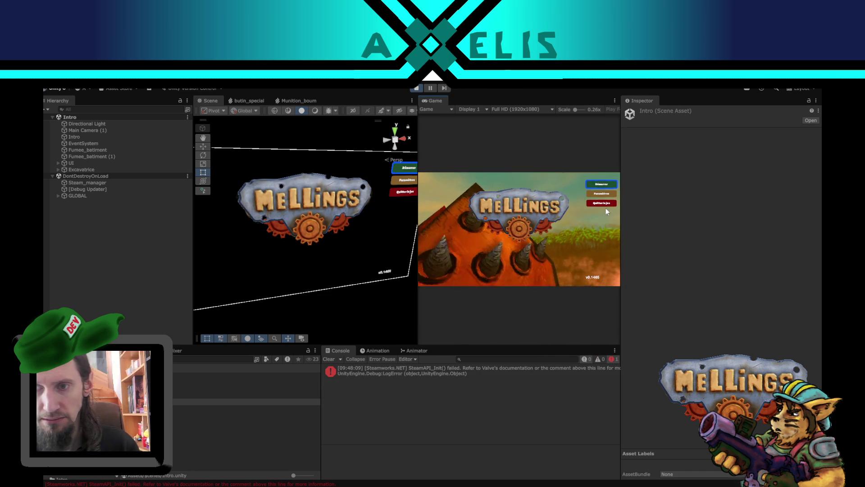
key("Return")
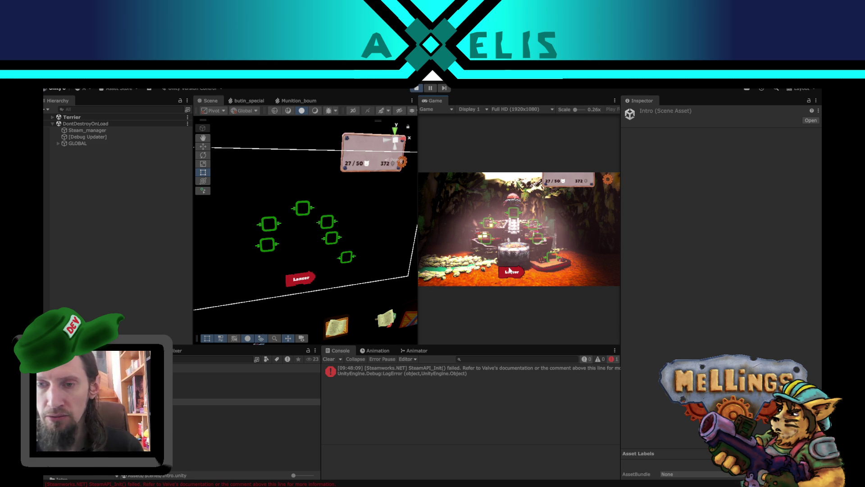
left_click(509, 268)
left_click(461, 261)
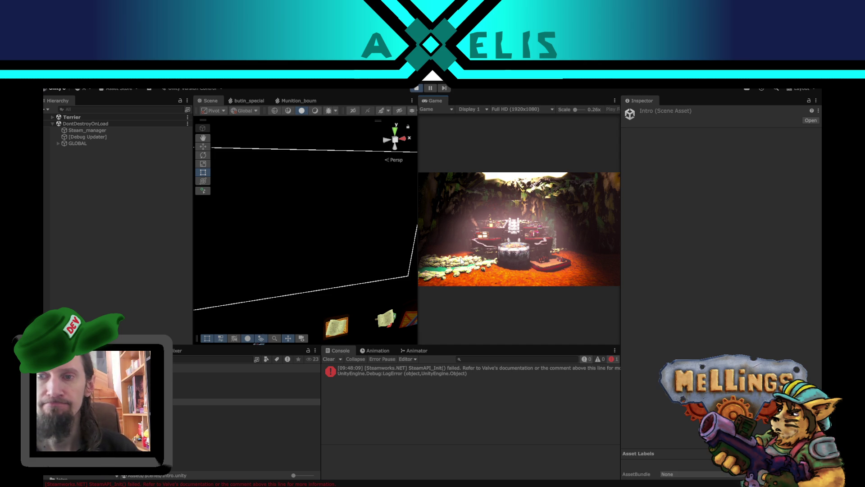
left_click(461, 260)
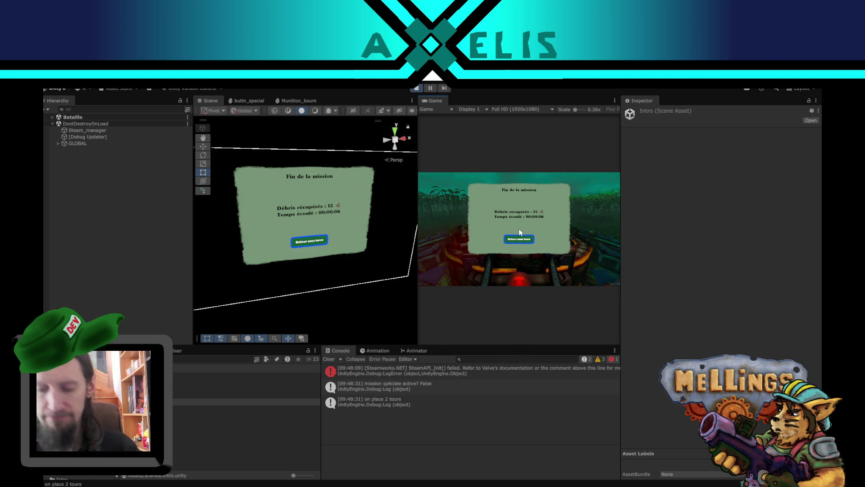
left_click(519, 231)
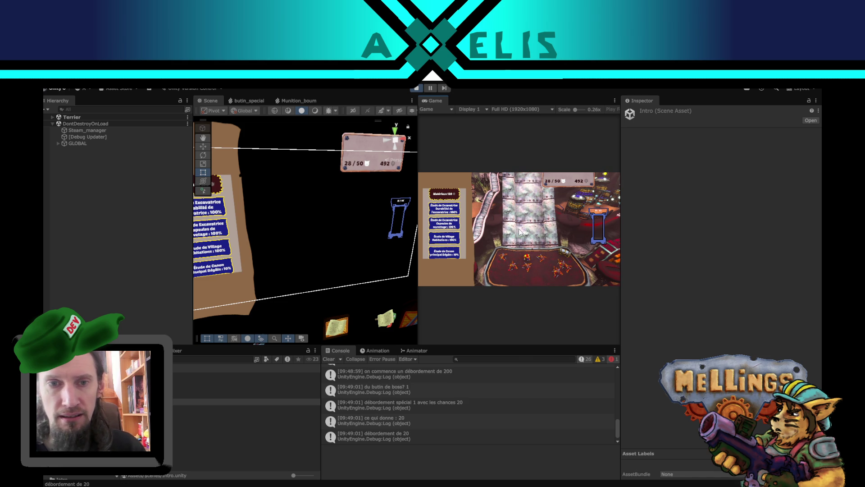
- Select the rewards panel, browse recompenses, Viewport and Content, and frame Content in the Scene view
left_click(233, 207)
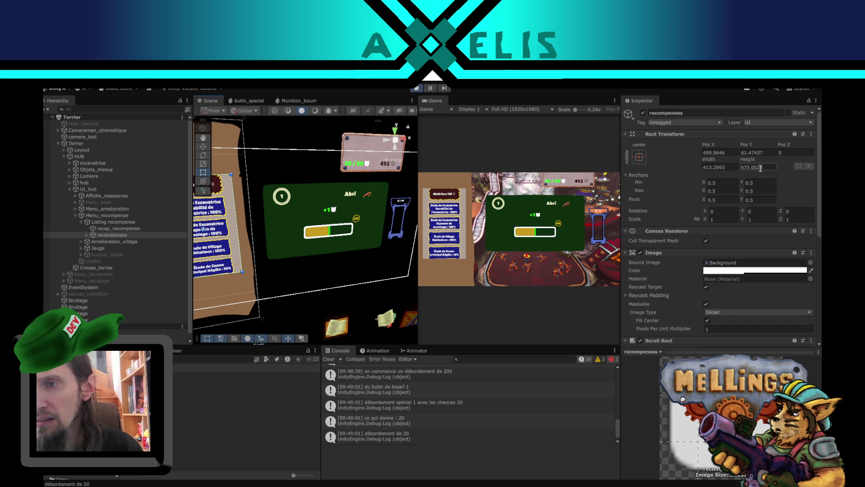
left_click(87, 235)
left_click(111, 242)
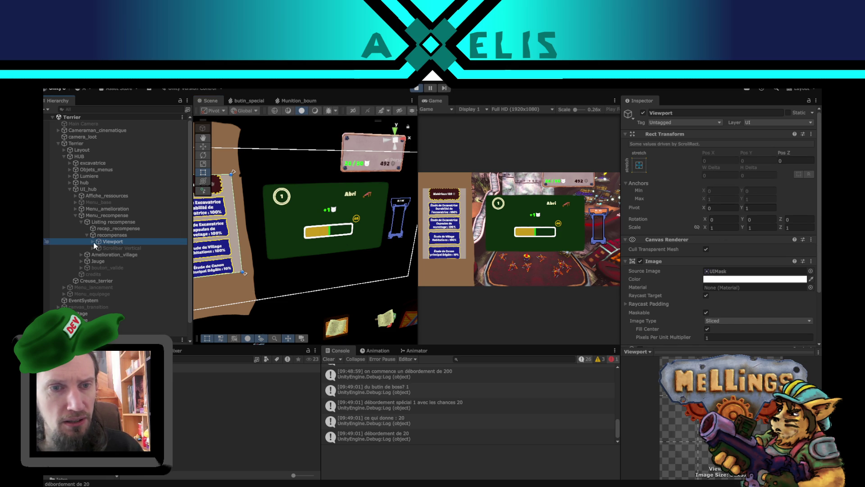
left_click(93, 242)
left_click(114, 248)
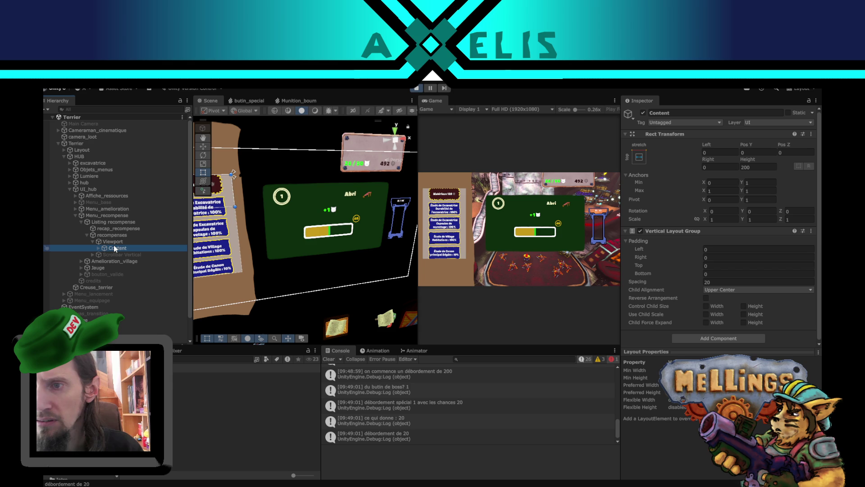
key("f")
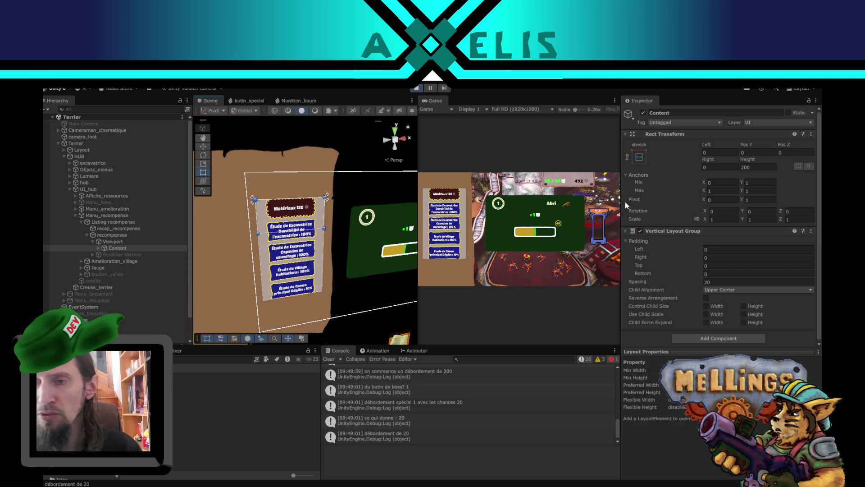
left_click(120, 242)
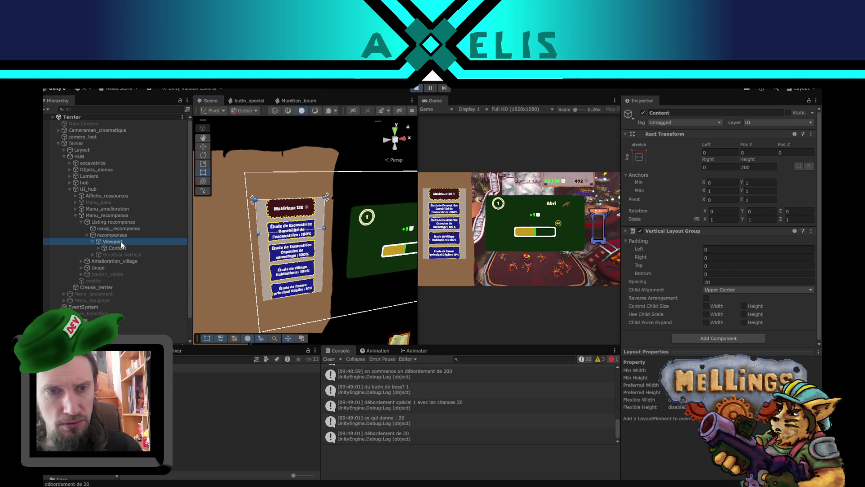
left_click(118, 248)
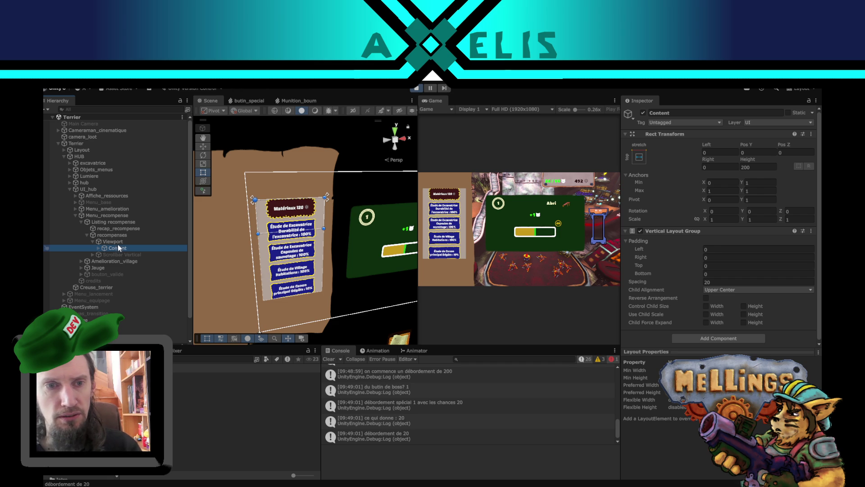
left_click(118, 242)
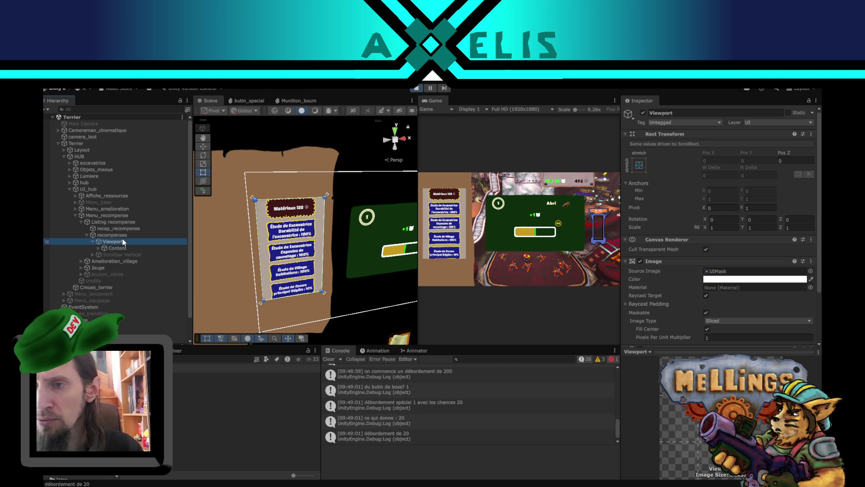
left_click(124, 235)
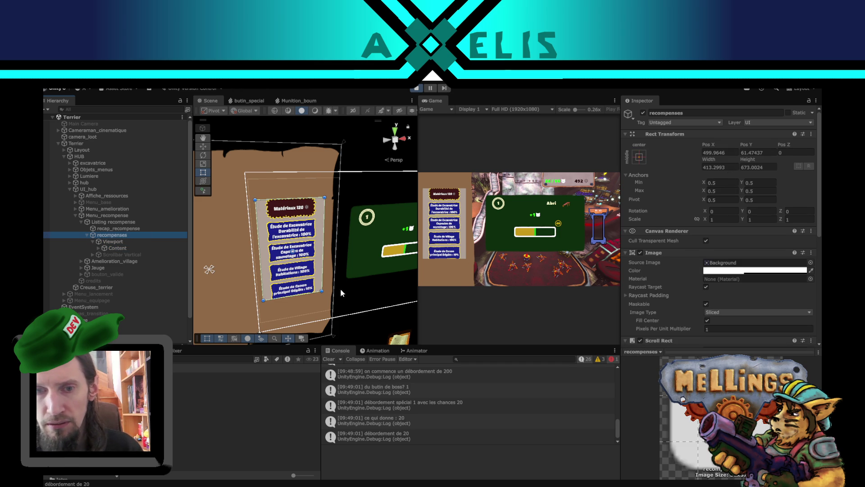
- Drag the rewards panel's height to about 418 × 670, undoing the attempted widening
left_click_drag(321, 292, 323, 260)
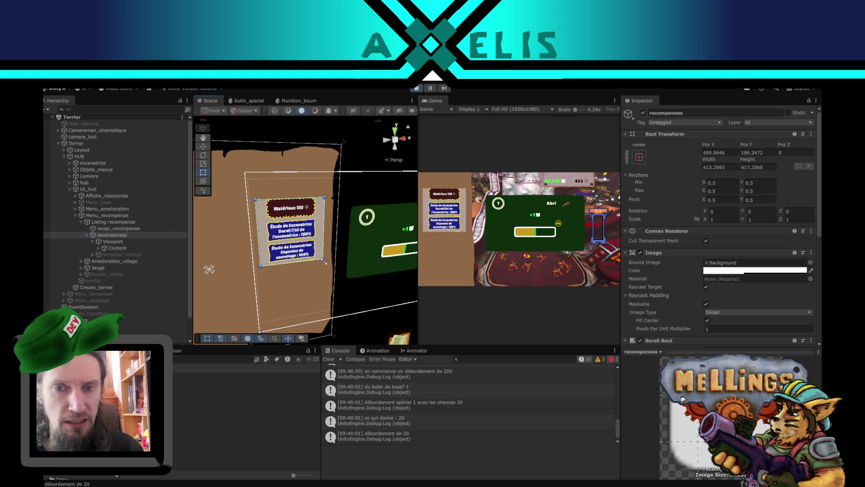
left_click_drag(323, 260, 323, 290)
left_click_drag(324, 232, 348, 231)
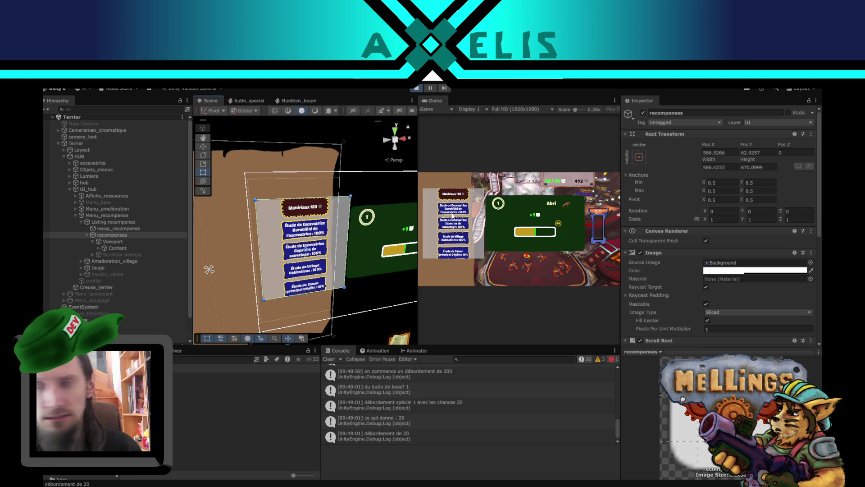
key("ctrl+z")
- Make the panel background darker and more transparent, then scroll to the Scroll Rect settings
left_click(764, 271)
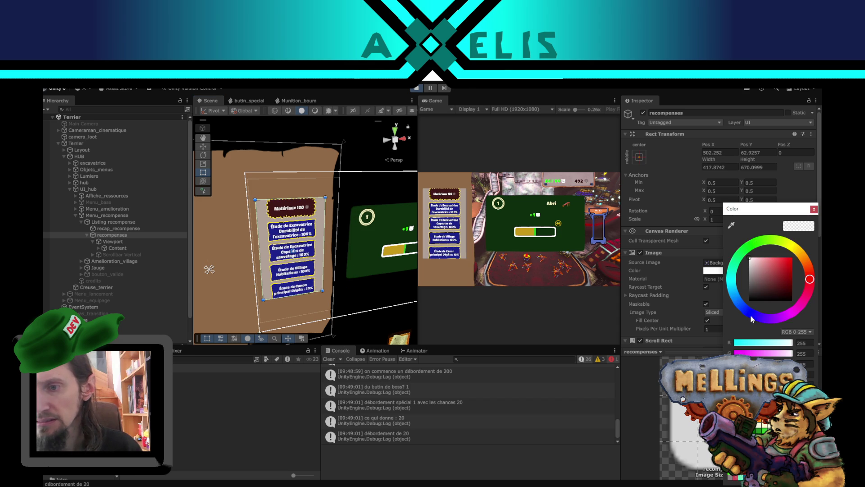
left_click(806, 374)
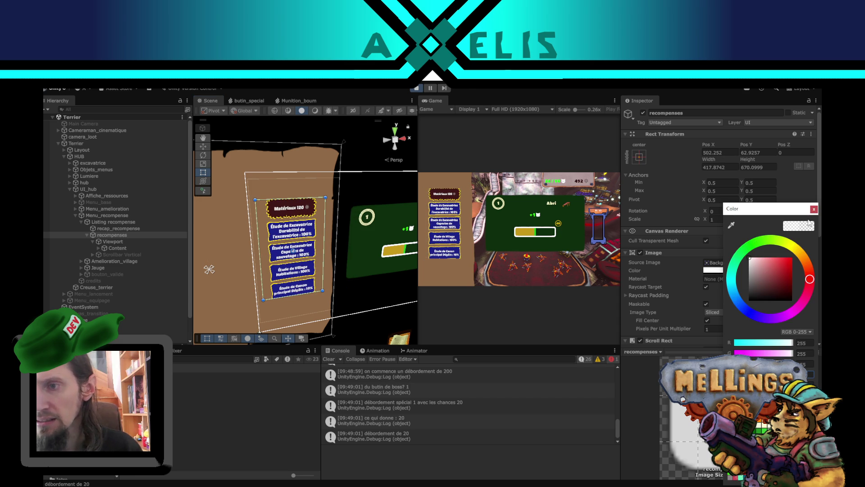
left_click(653, 264)
scroll(715, 280, "down", 3)
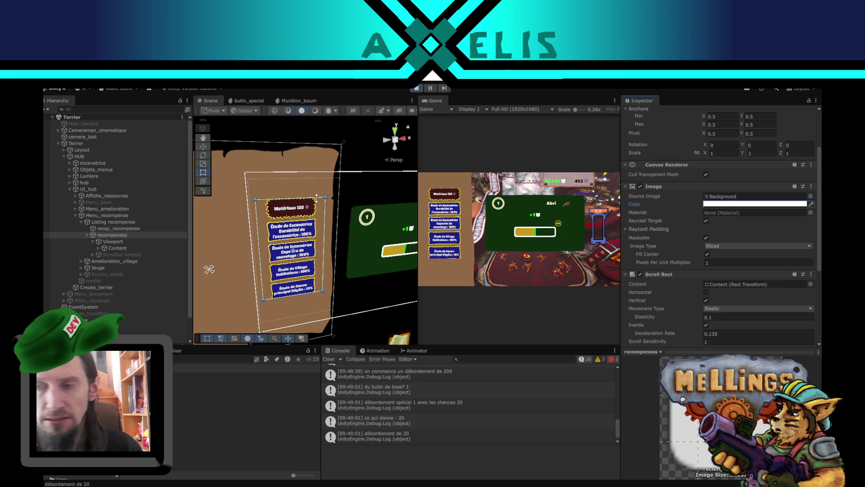
- Set the Scroll Rect's vertical scrollbar spacing to 1000, then stop play mode
scroll(679, 288, "down", 3)
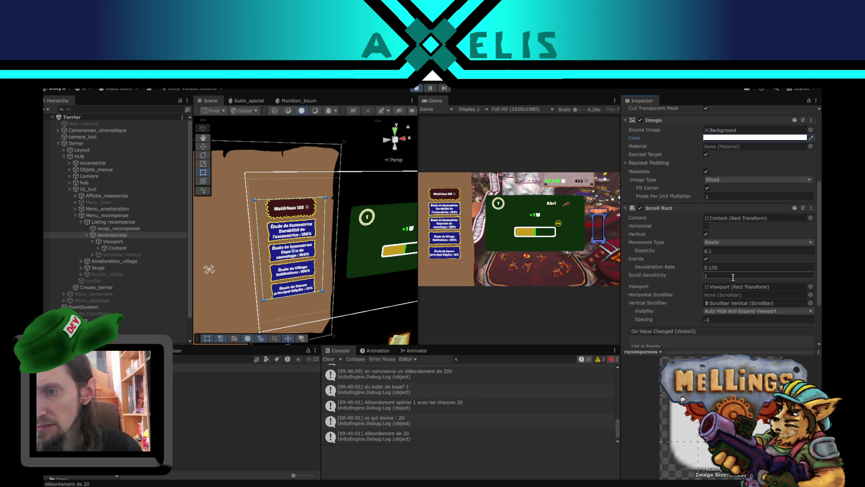
left_click(732, 318)
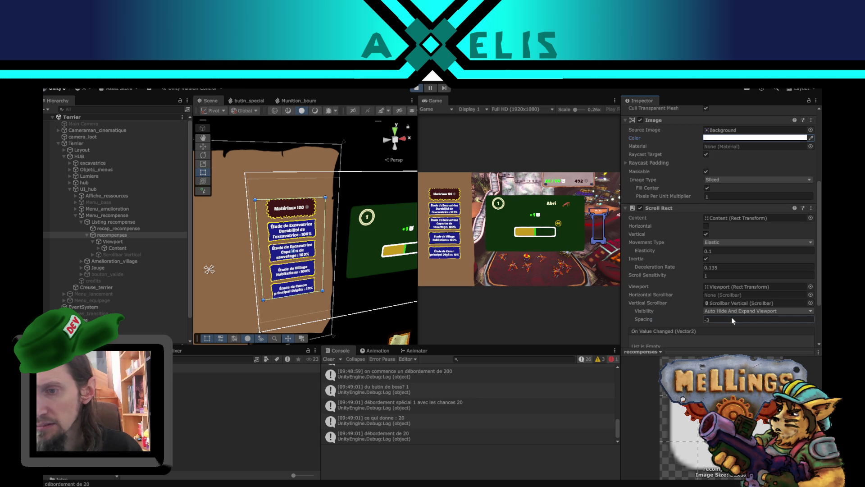
type("0")
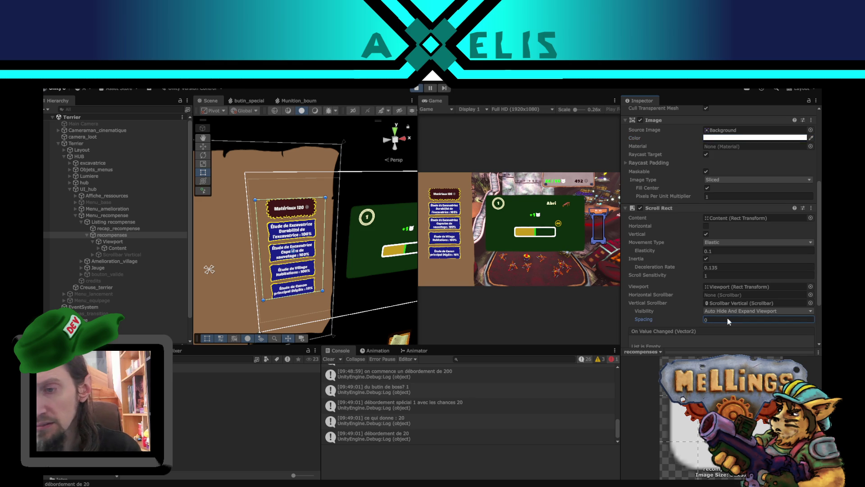
type("100")
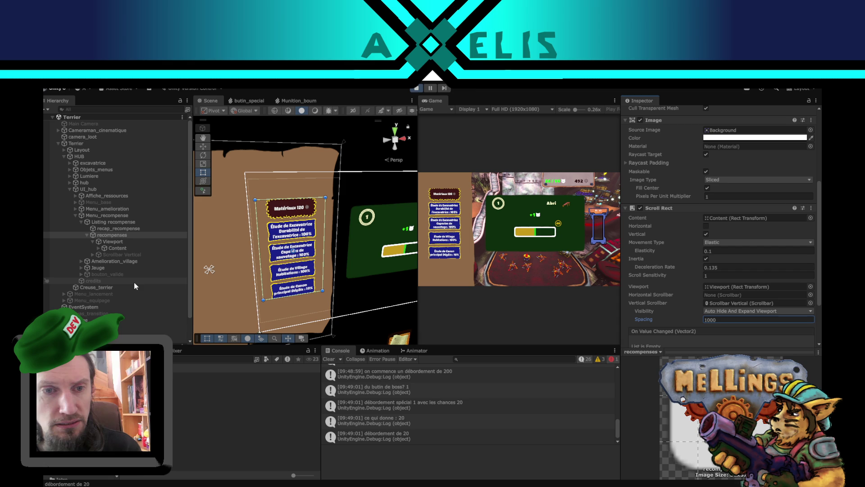
left_click(415, 88)
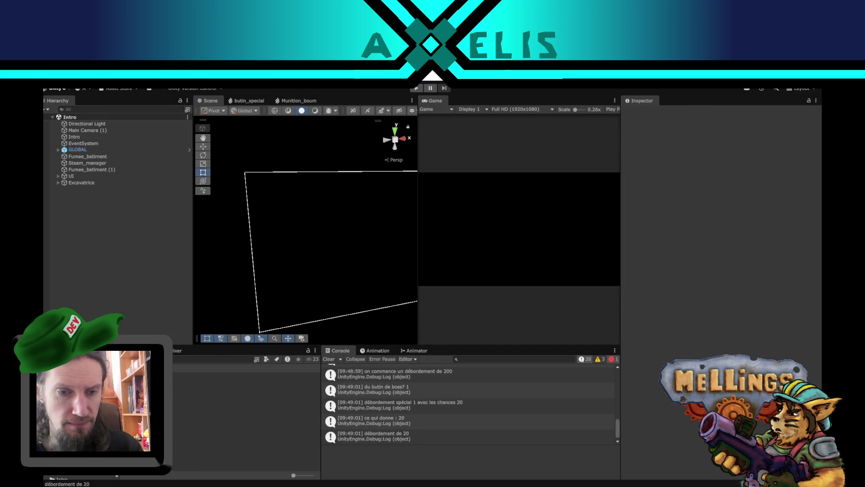
- Open the Terrier scene and expand HUB > UI_hub > Menu_recompense down to the recompenses list
double_click(189, 415)
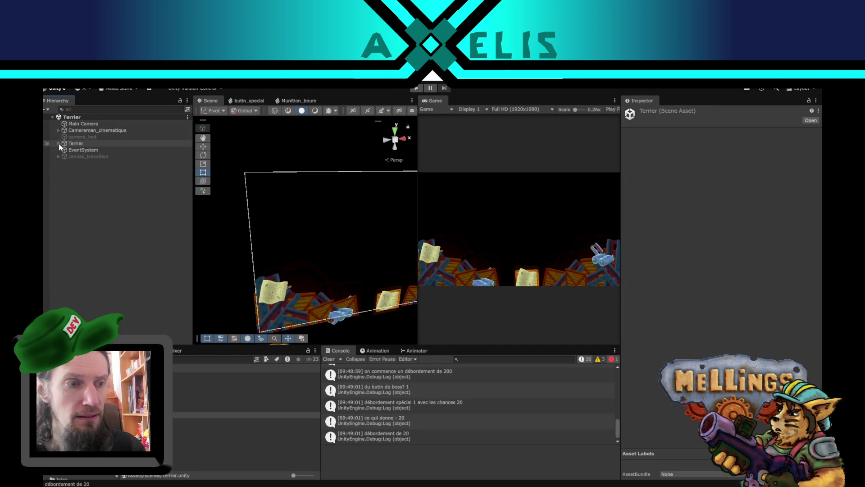
left_click(59, 144)
left_click(64, 156)
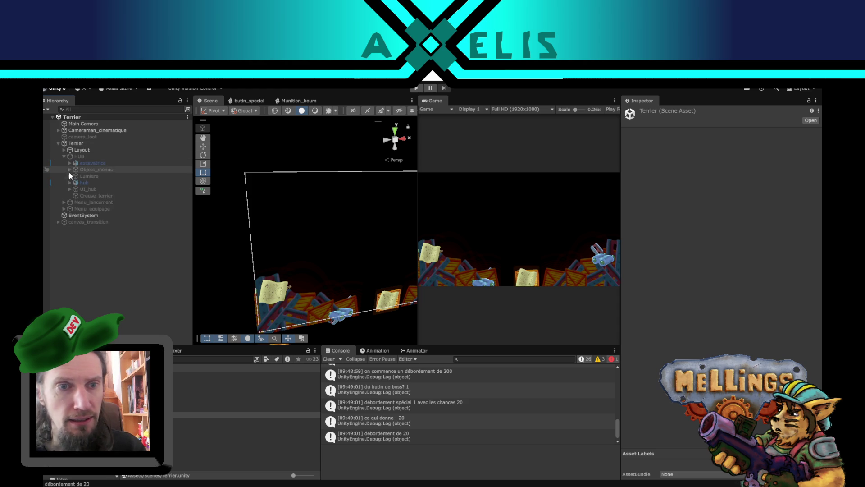
left_click(70, 189)
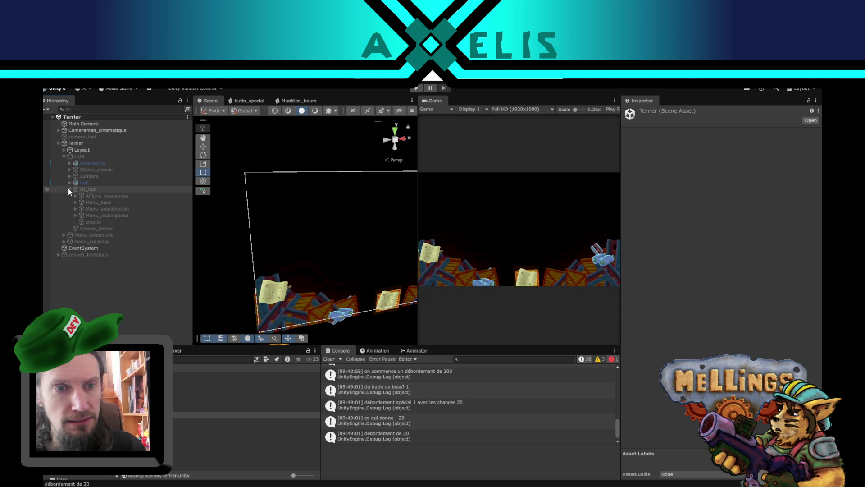
left_click(79, 215)
left_click(75, 215)
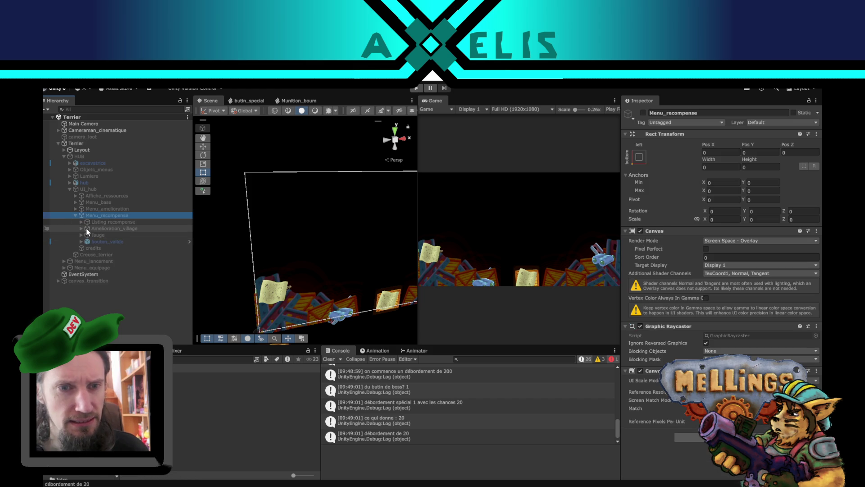
left_click(81, 222)
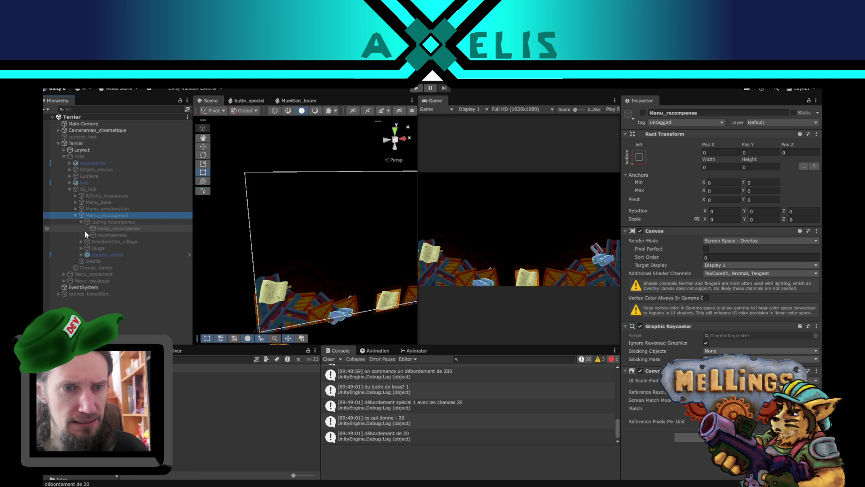
left_click(86, 234)
left_click(162, 235)
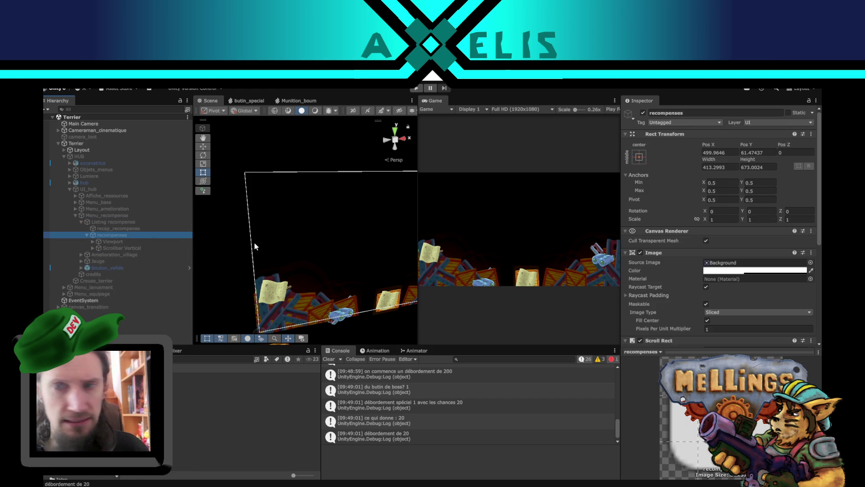
left_click(725, 167)
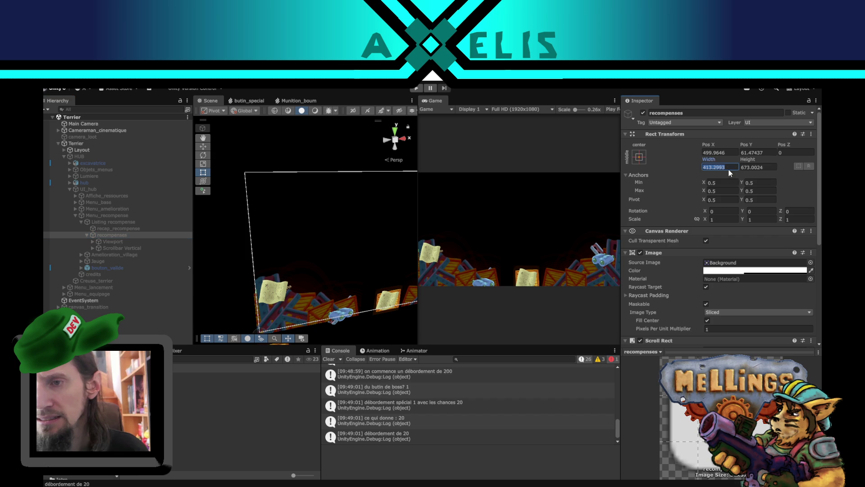
left_click(761, 270)
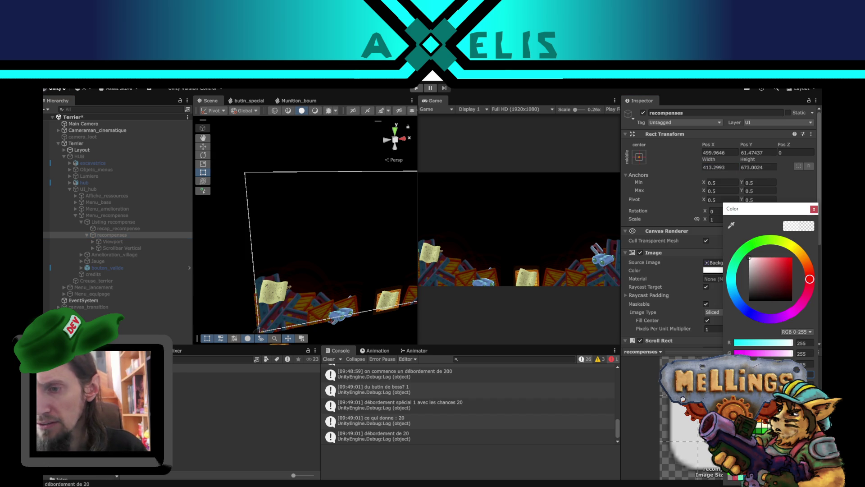
left_click(814, 209)
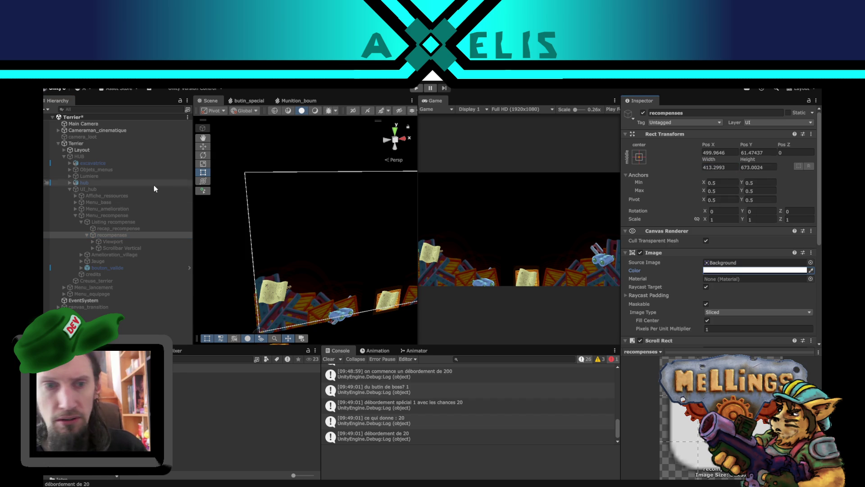
- Activate HUB, UI_hub and Menu_recompense so the rewards menu renders in the scene
left_click(104, 190)
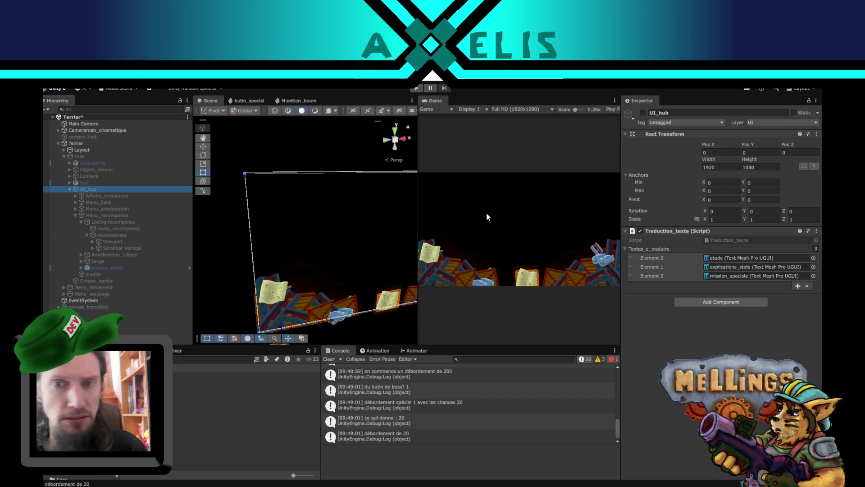
left_click(79, 158)
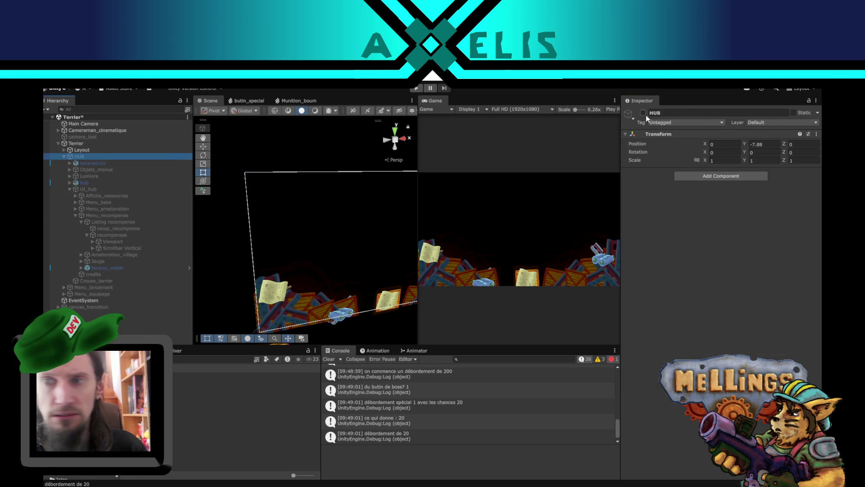
left_click(642, 113)
left_click(89, 189)
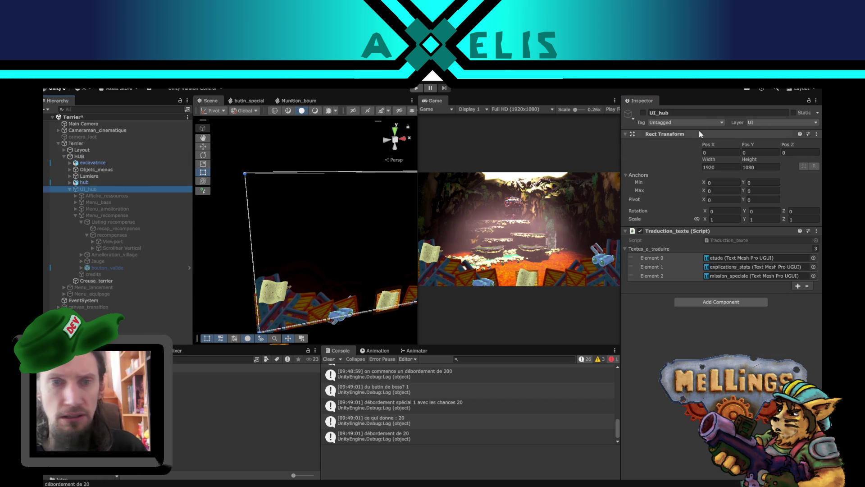
left_click(643, 113)
left_click(105, 215)
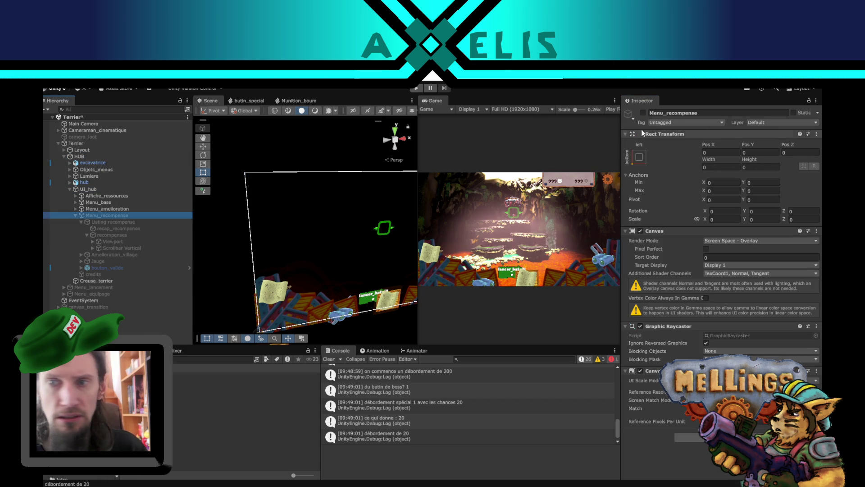
left_click(643, 112)
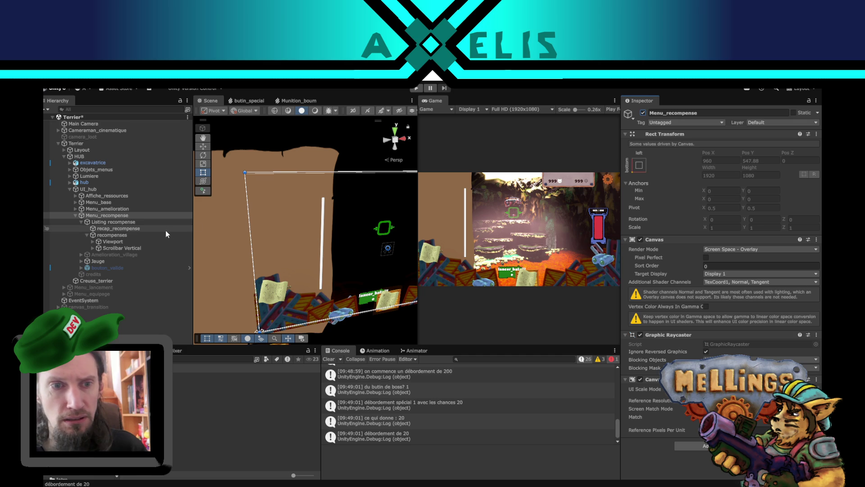
left_click(137, 234)
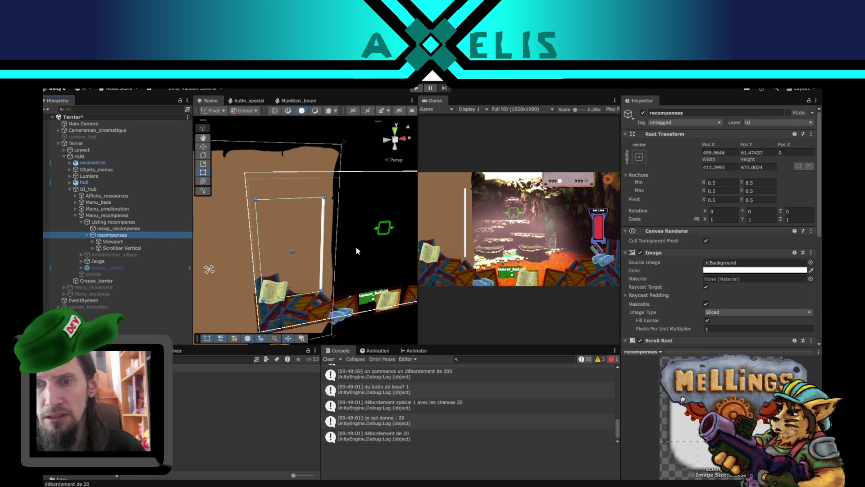
- Set the recompenses list to Pos X 500, Pos Y 60 and width 600
left_click_drag(350, 248, 314, 211, "alt")
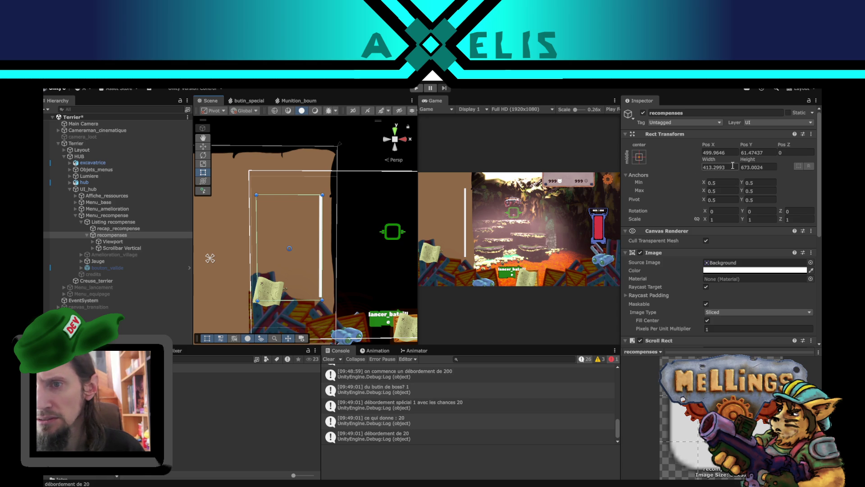
left_click(728, 153)
type("500")
key("Tab")
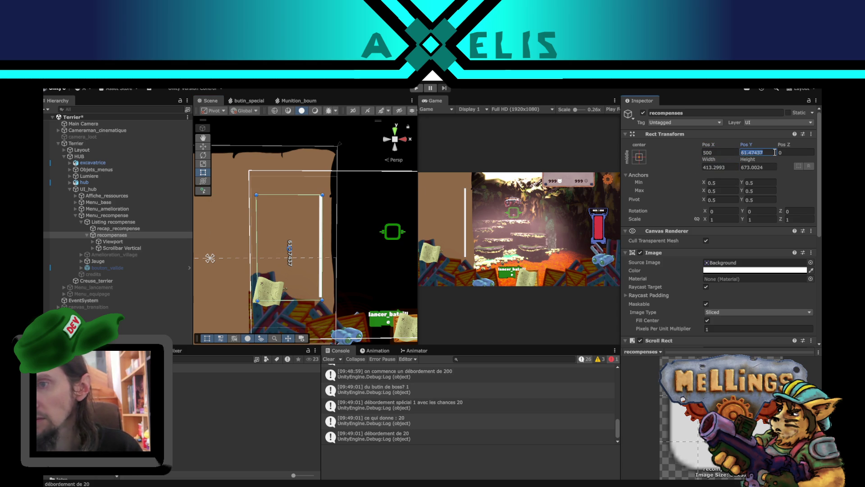
type("60")
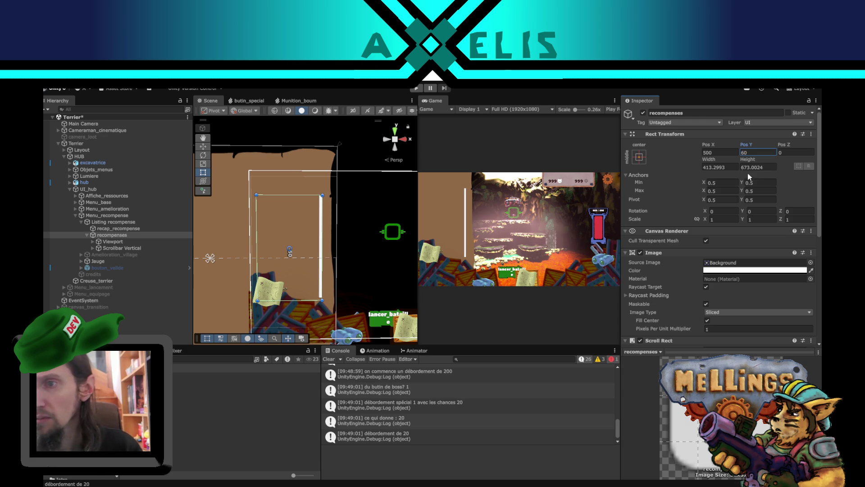
left_click(720, 165)
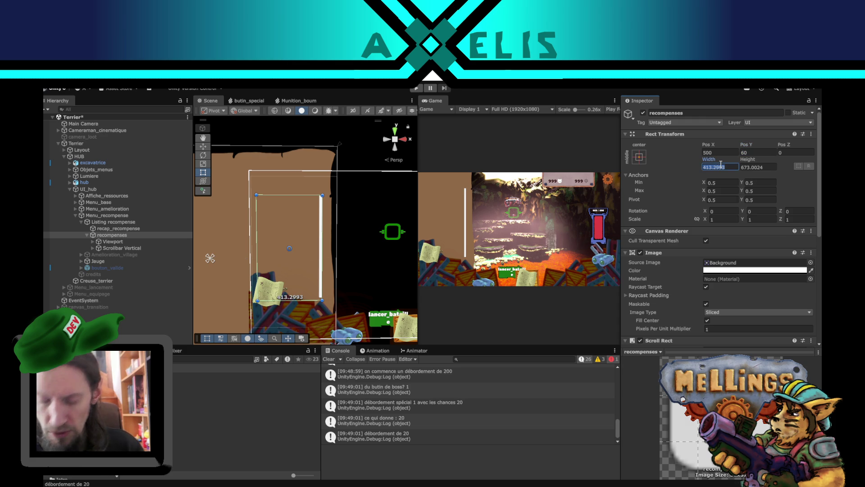
type("600")
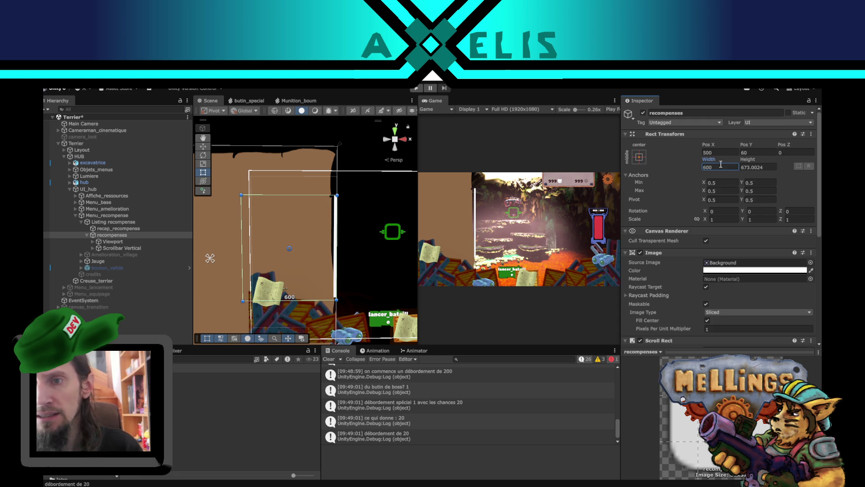
- Anchor recompenses to the right edge and set Y 0 and X -303.88
left_click(639, 159)
left_click(705, 242)
left_click(748, 151)
type("0")
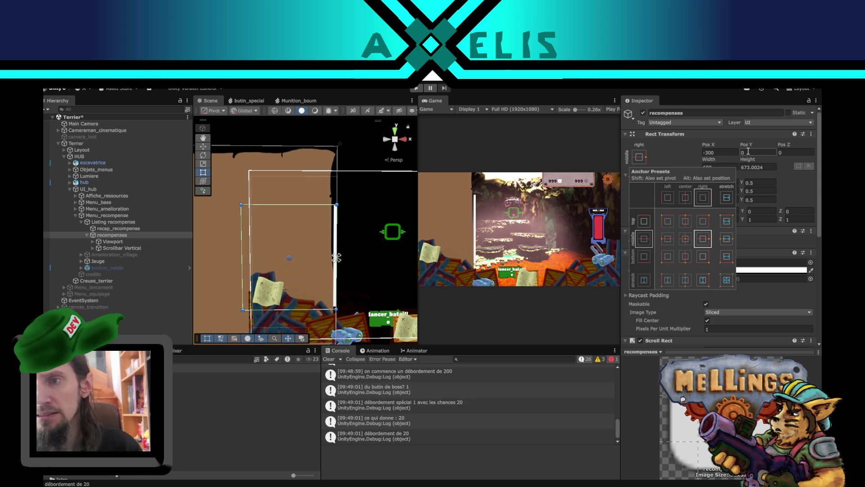
left_click(723, 154)
type("-303.88")
mouse_move(633, 147)
left_mouse_down()
mouse_move(577, 147)
mouse_move(579, 194)
mouse_move(636, 193)
mouse_move(574, 191)
mouse_move(663, 193)
mouse_move(286, 209)
mouse_move(322, 207)
left_mouse_up()
- Set the recompenses width to 400 and try the centre and left anchor presets
left_click(712, 168)
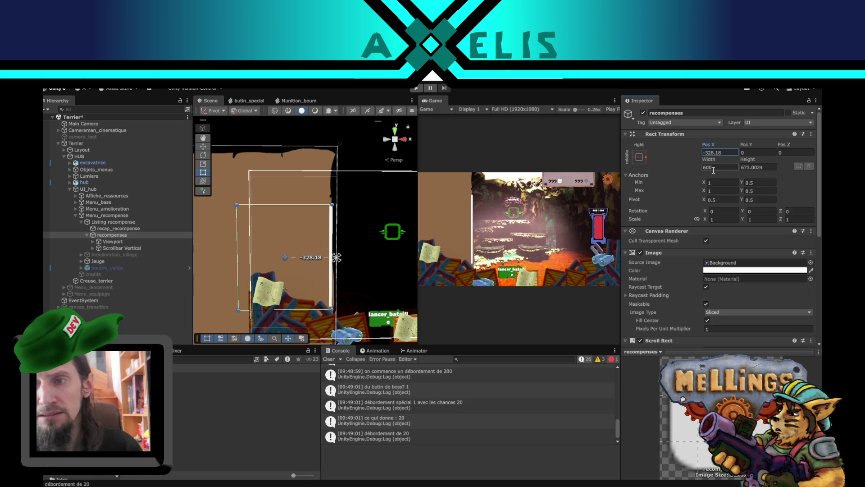
type("400")
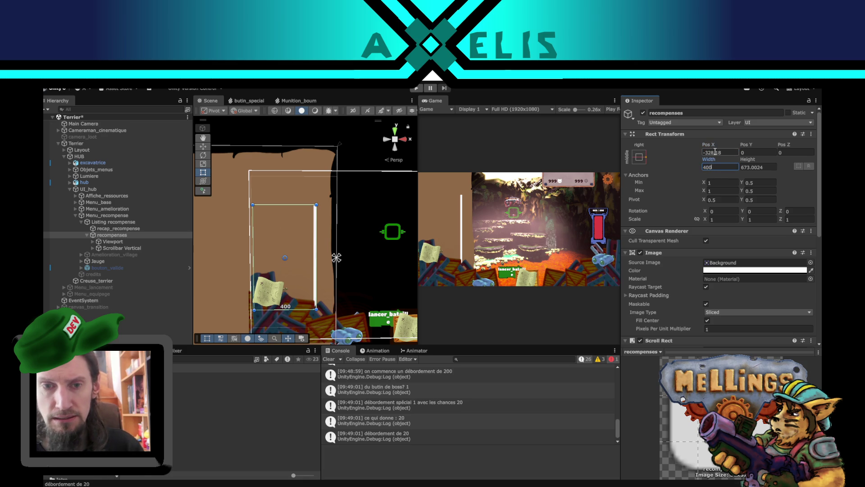
left_click(638, 157)
left_click(685, 241, "alt")
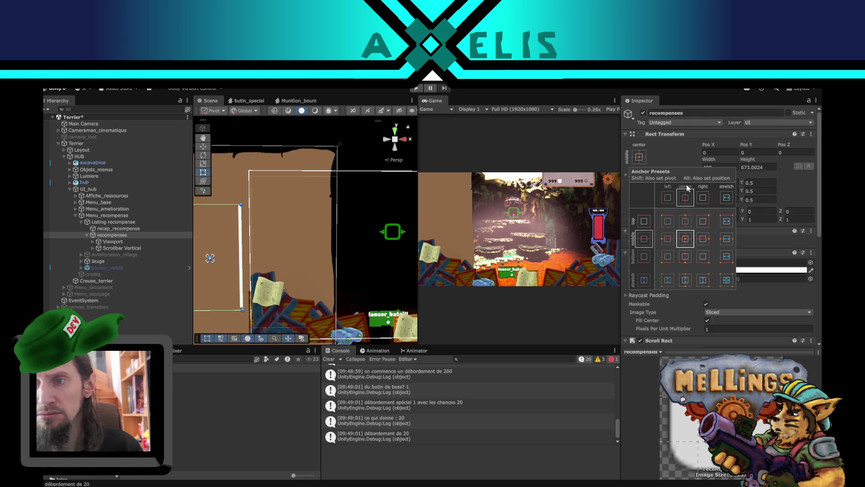
left_click(667, 240, "alt")
left_click(667, 239, "alt")
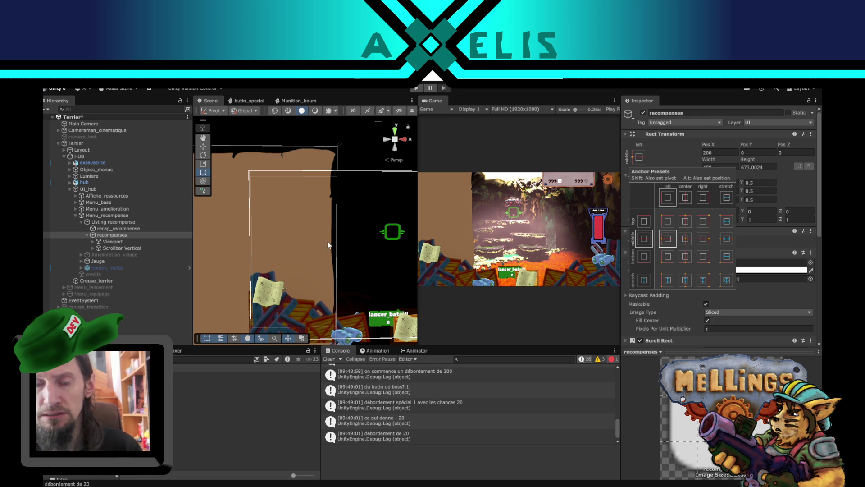
scroll(327, 245, "down", 5)
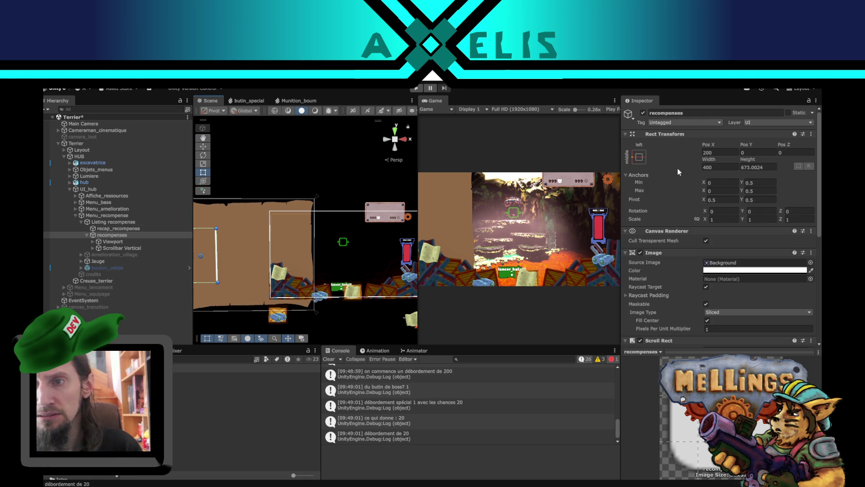
- Slide the scroll area right with the Move tool and reselect recompenses
key("w")
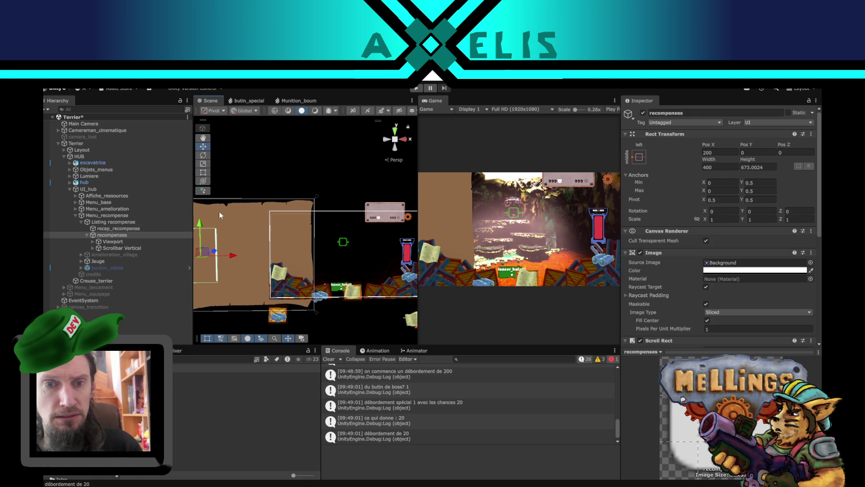
mouse_move(229, 258)
left_mouse_down()
mouse_move(325, 270)
mouse_move(317, 267)
left_mouse_up()
scroll(338, 225, "up", 3)
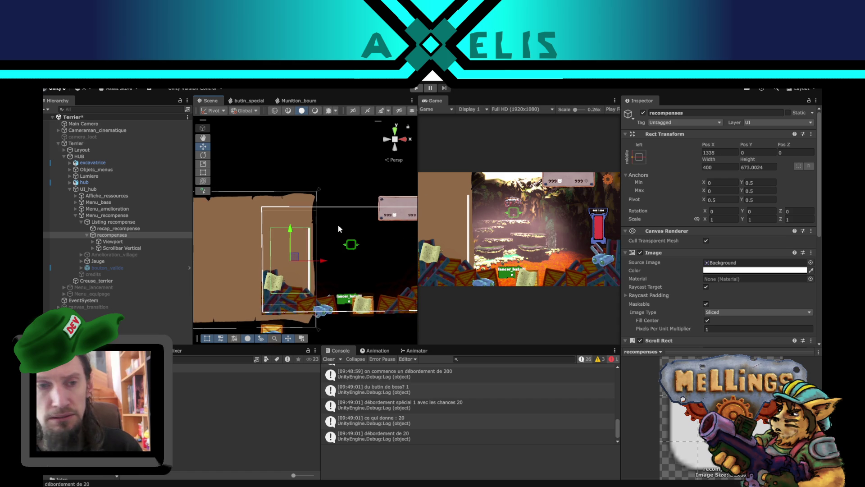
left_click(115, 221)
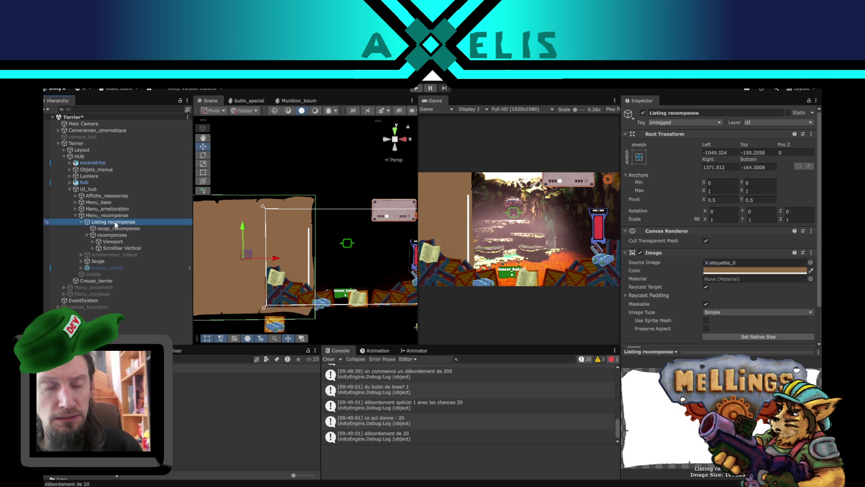
left_click(117, 234)
scroll(322, 258, "up", 3)
scroll(318, 235, "up", 2)
- Re-anchor recompenses to middle-centre and drag it right to about X 513
key("w")
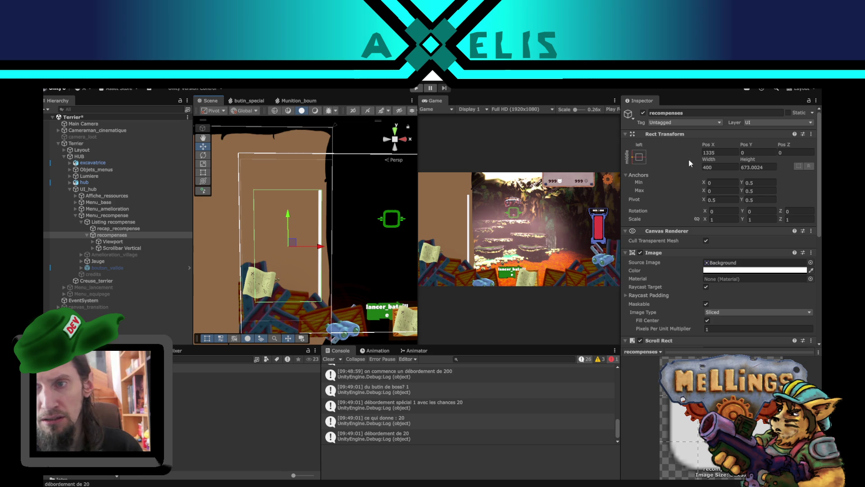
left_click(637, 157)
left_click(684, 239, "alt")
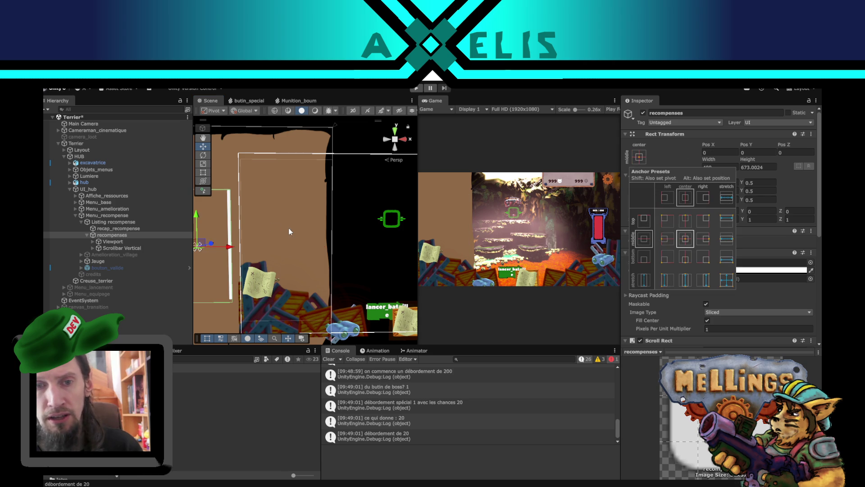
left_click_drag(255, 244, 322, 247)
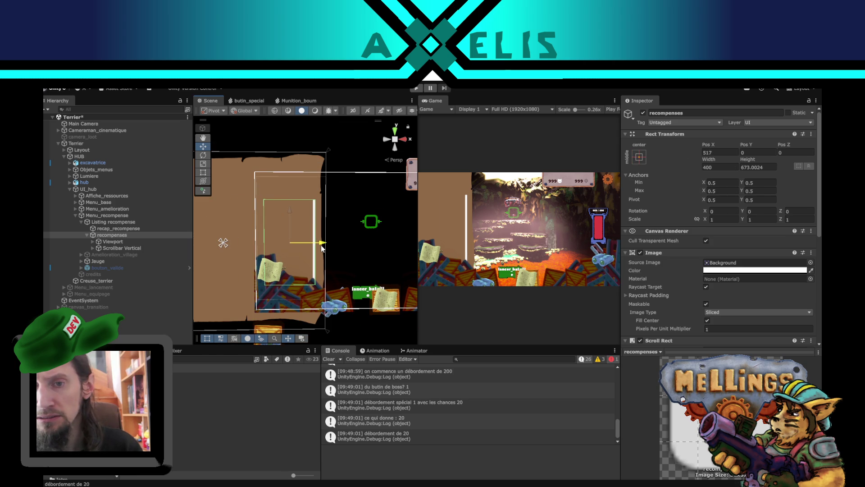
left_click_drag(322, 247, 321, 247)
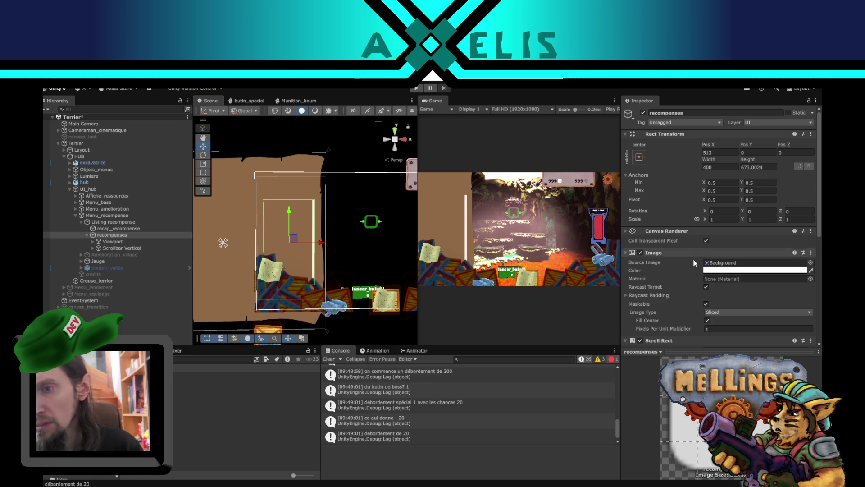
scroll(676, 260, "down", 5)
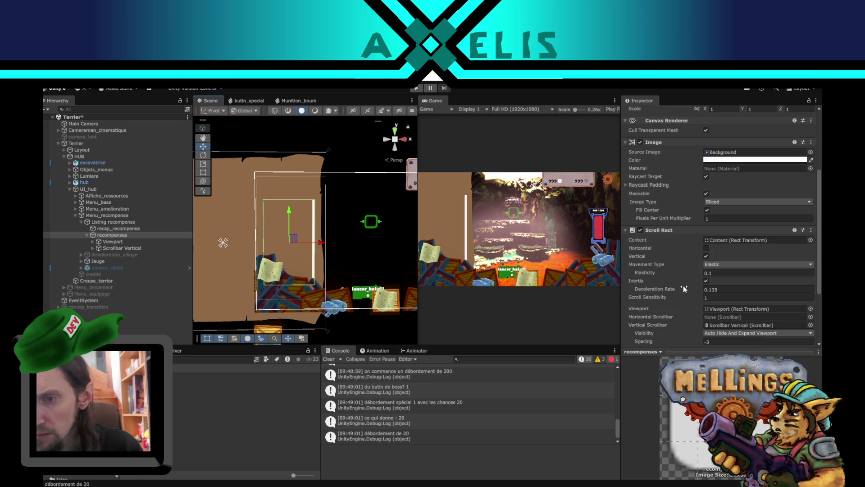
scroll(695, 280, "down", 3)
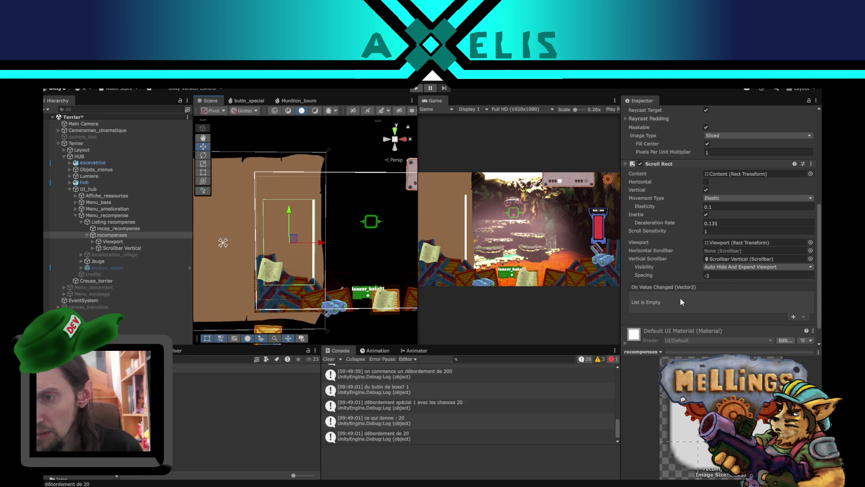
scroll(695, 228, "up", 1)
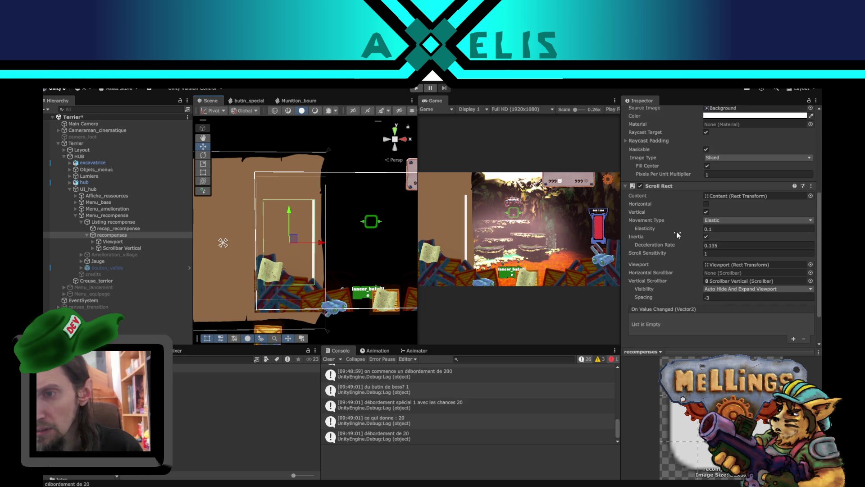
left_click(136, 242)
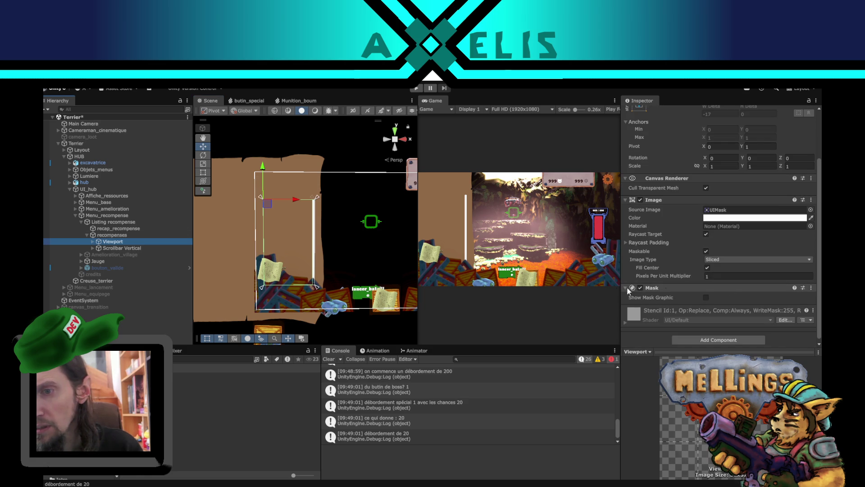
left_click(640, 287)
scroll(641, 291, "up", 1)
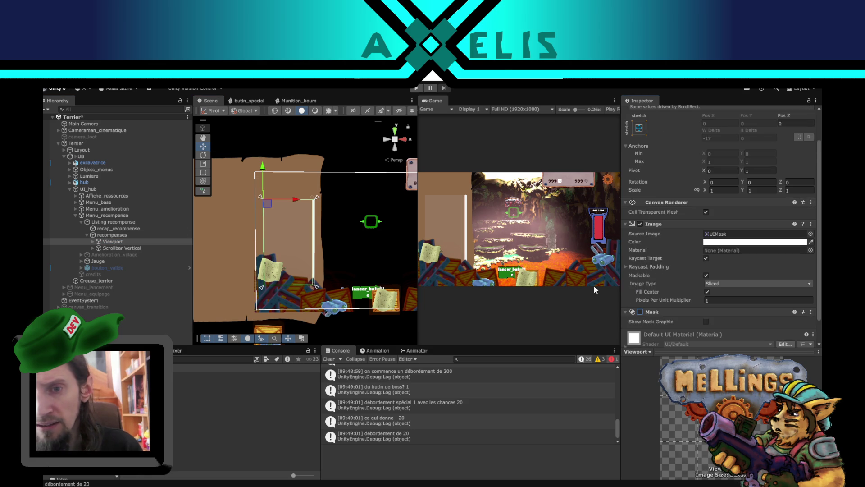
left_click(640, 312)
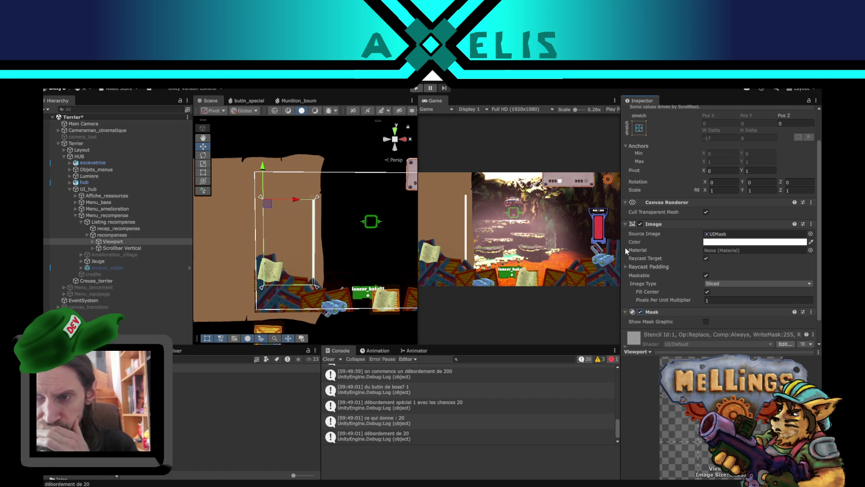
scroll(666, 261, "down", 2)
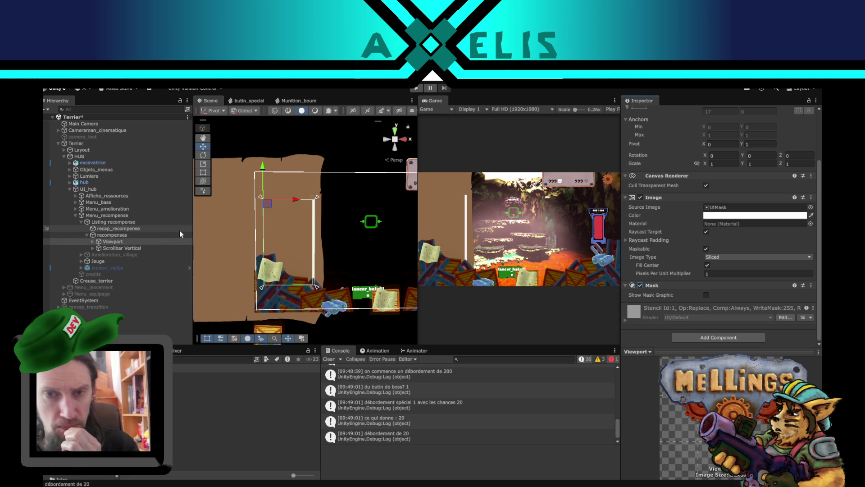
left_click(113, 235)
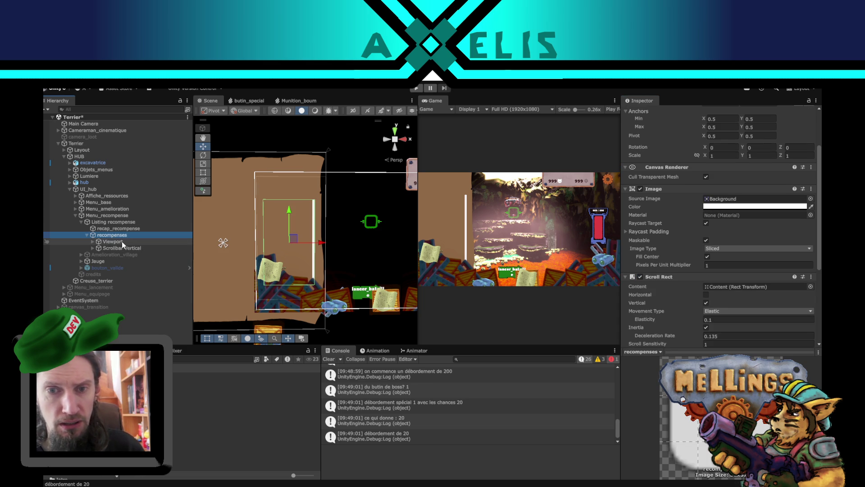
- Set the recompenses width to 600 and drag it right to Pos X 635
left_click(121, 242)
left_click(122, 234)
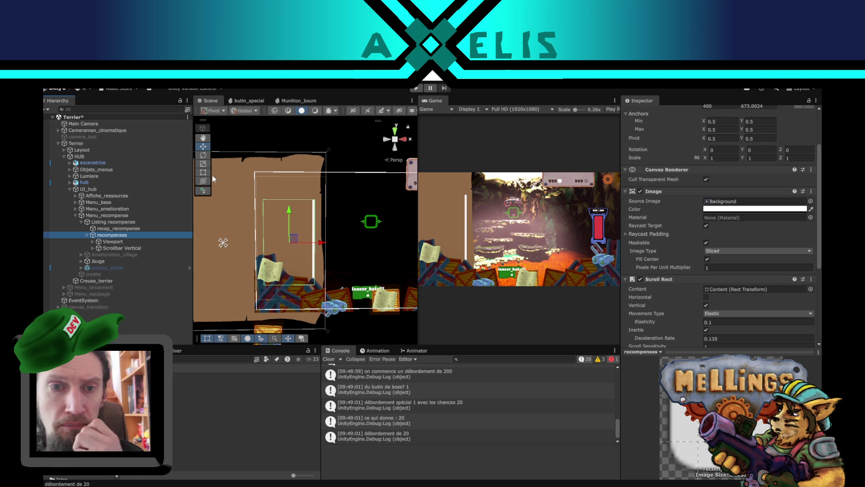
scroll(711, 211, "up", 3)
left_click(723, 168)
type("600")
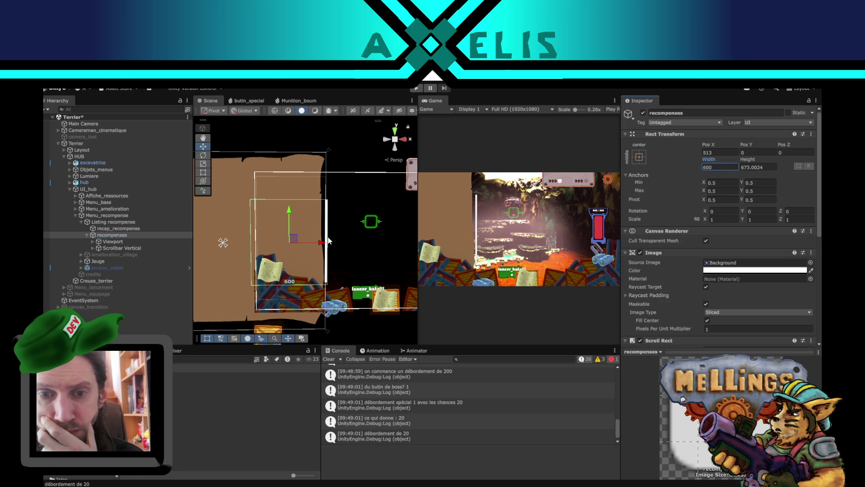
left_click_drag(310, 245, 327, 245)
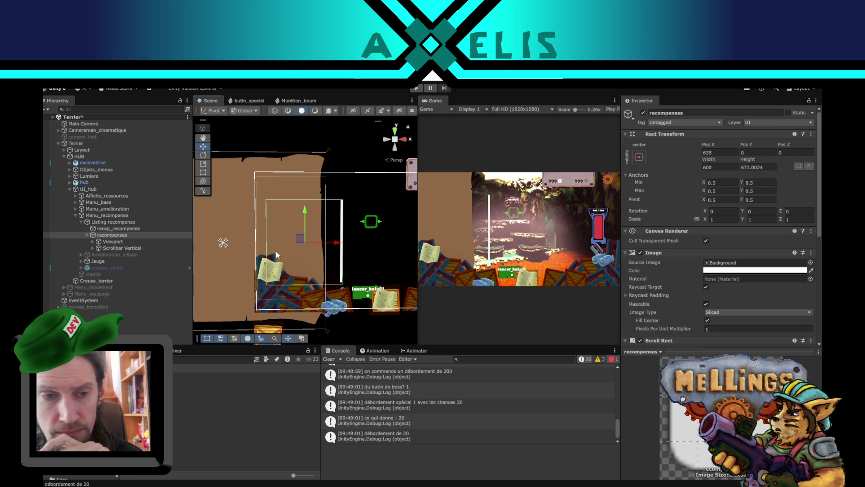
- Drag the vertical scrollbar left to X -165, then begin editing recompenses' height
left_click(122, 247)
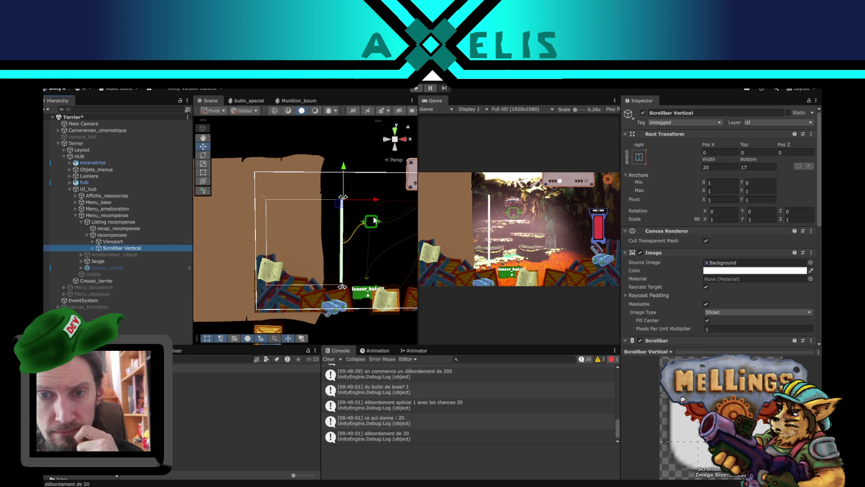
left_click_drag(366, 198, 345, 207)
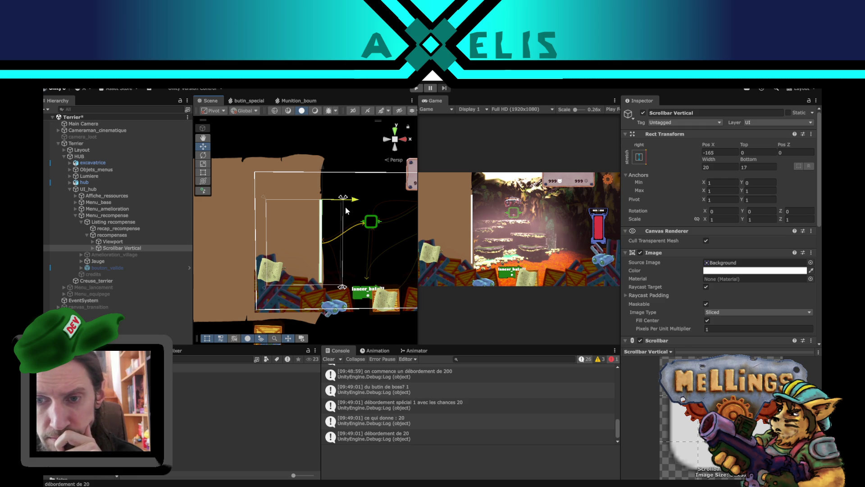
left_click_drag(346, 206, 345, 206)
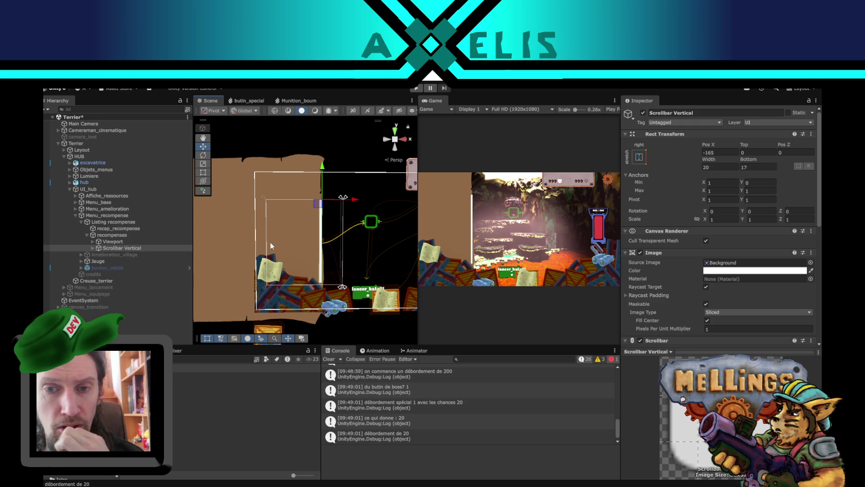
left_click(114, 235)
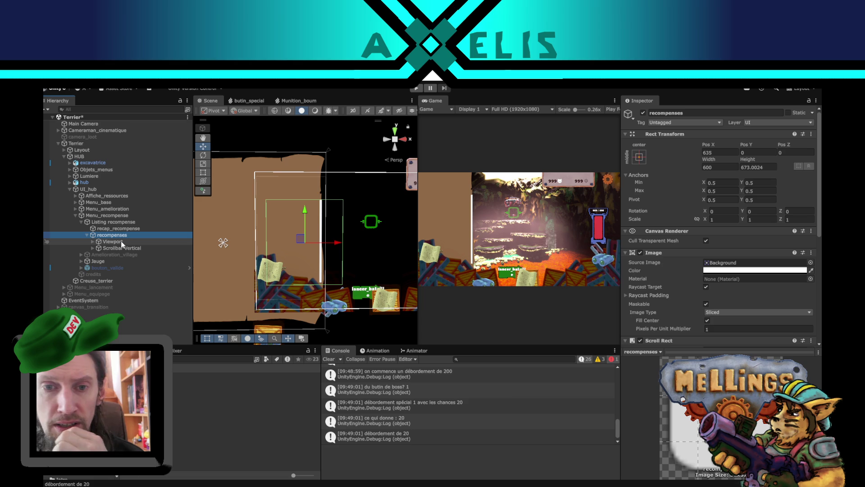
left_click(765, 169)
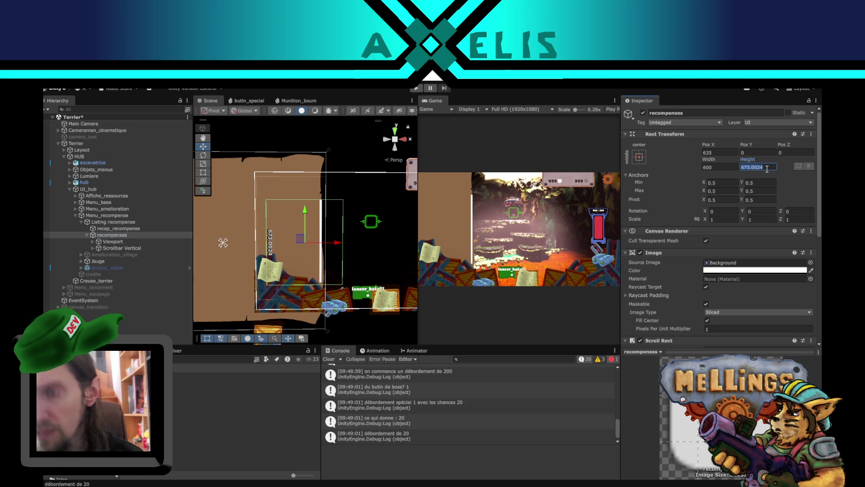
- Set recompenses height to 400, anchor it top-centre and move it lower, 507.5 tall
type("40")
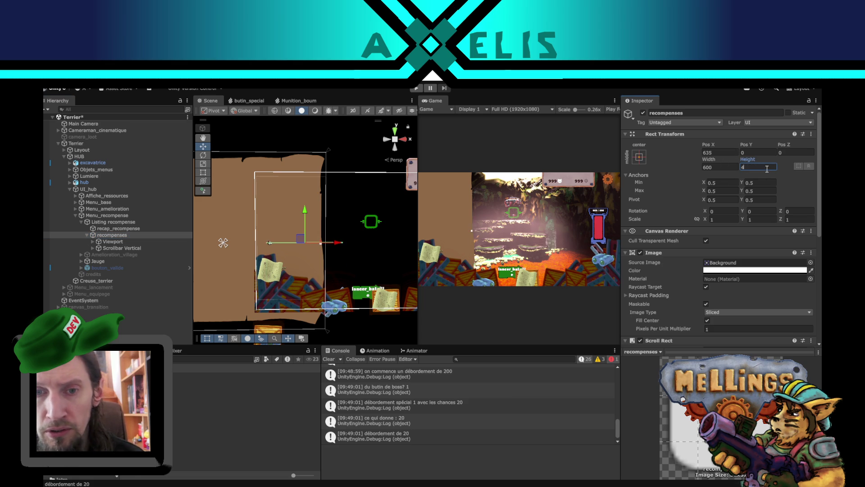
type("0")
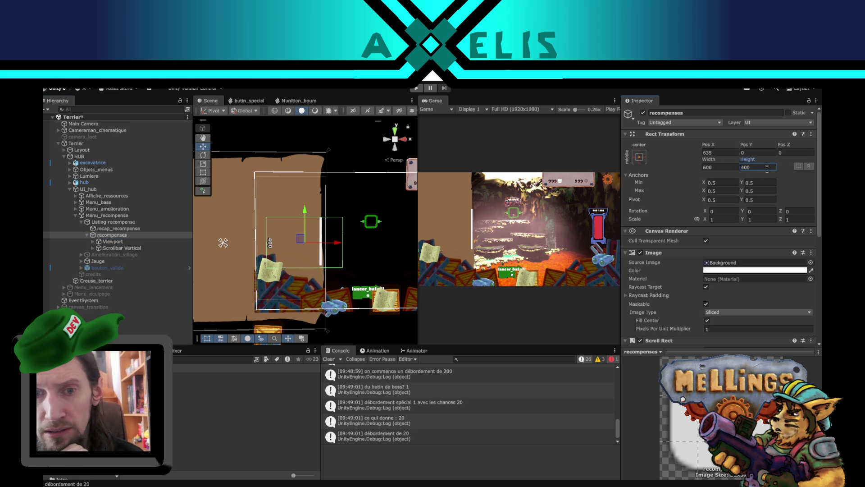
left_click(639, 157)
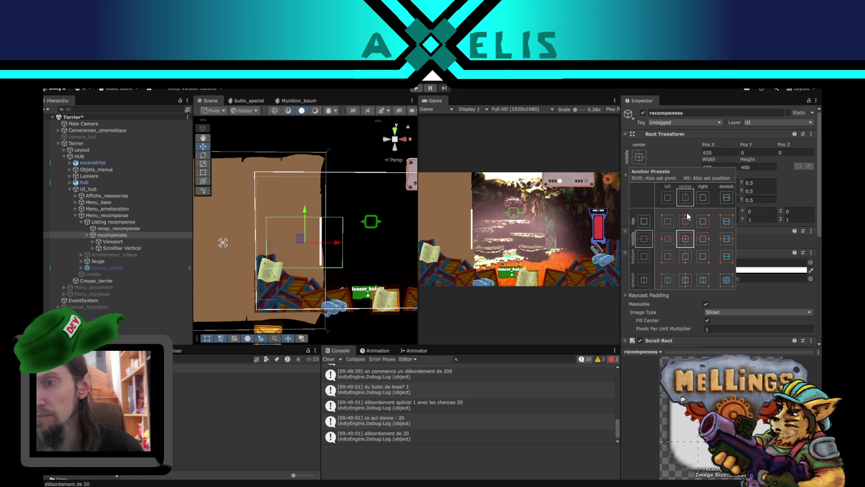
left_click(686, 221)
left_click(686, 221, "alt")
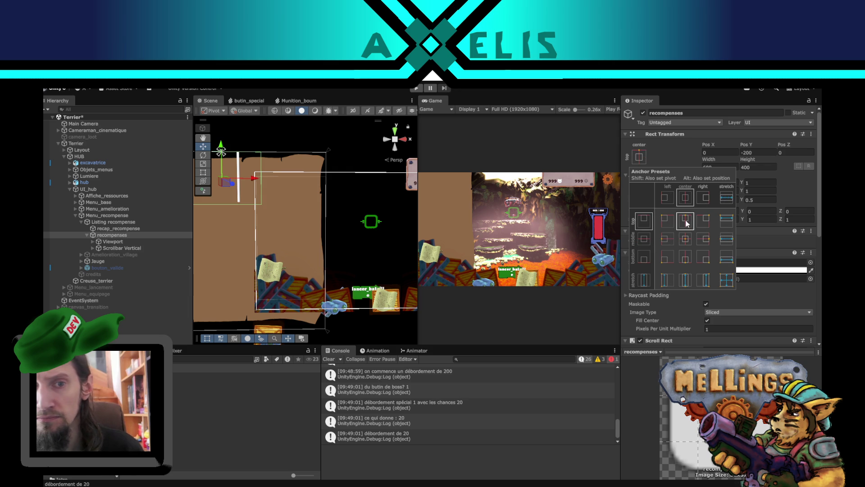
mouse_move(230, 186)
left_mouse_down()
mouse_move(278, 203)
mouse_move(312, 237)
mouse_move(310, 225)
left_mouse_up()
left_click_drag(752, 165, 756, 170)
- Anchor recompenses to middle-centre and set Pos X 650 and Pos Y 60
left_click(645, 156)
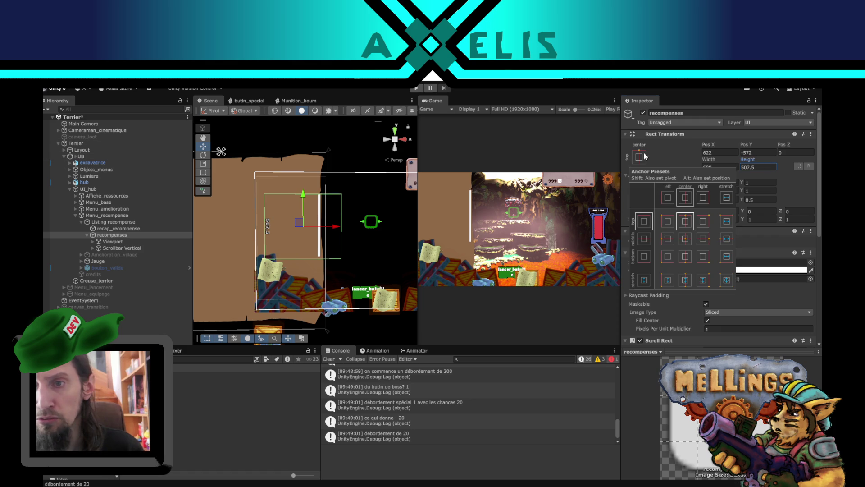
left_click(685, 239, "alt")
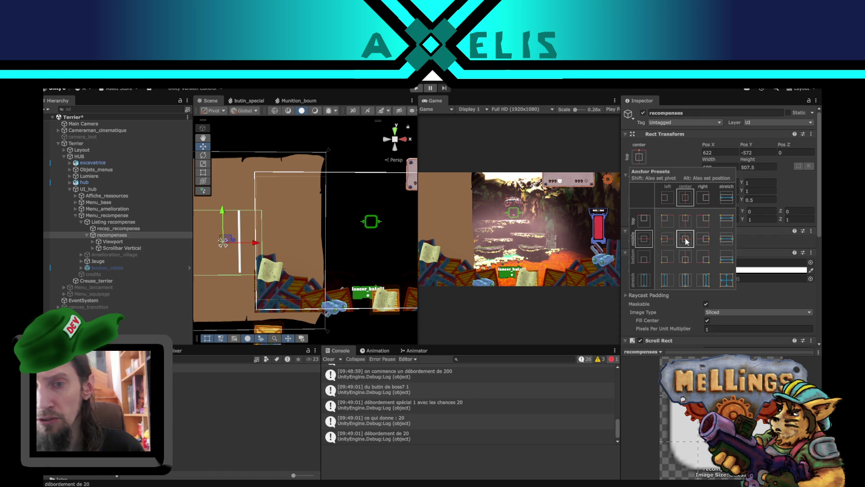
left_click(229, 242)
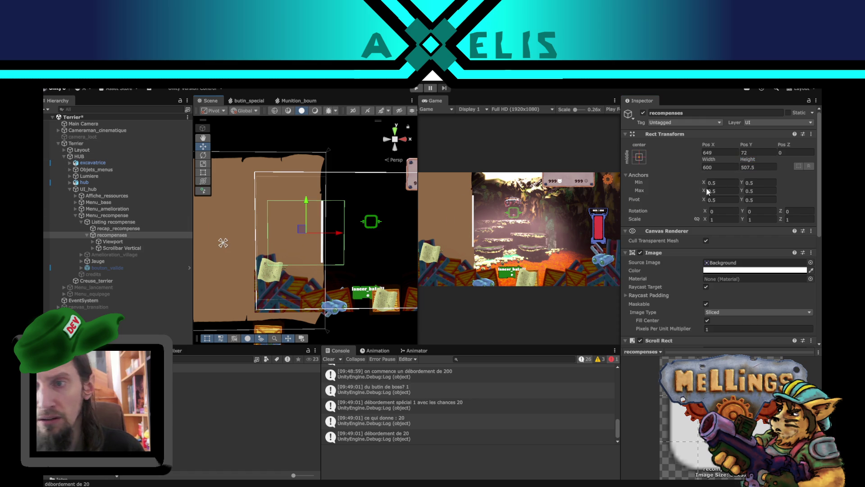
left_click(722, 152)
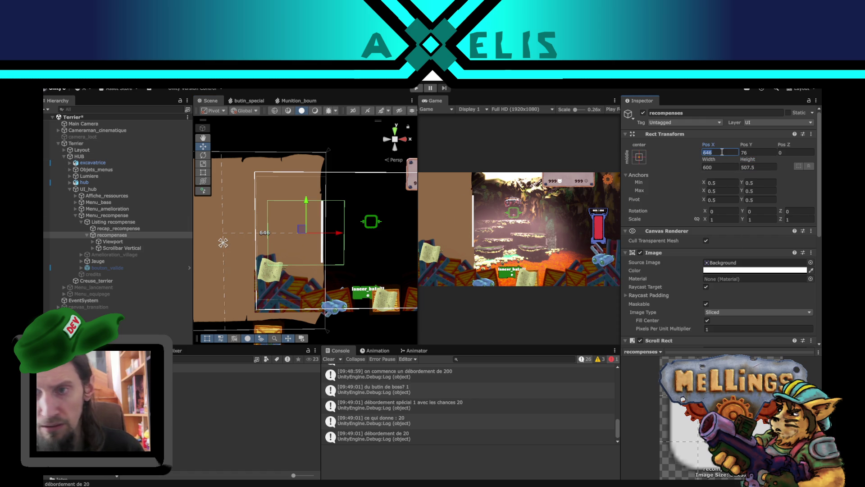
type("650")
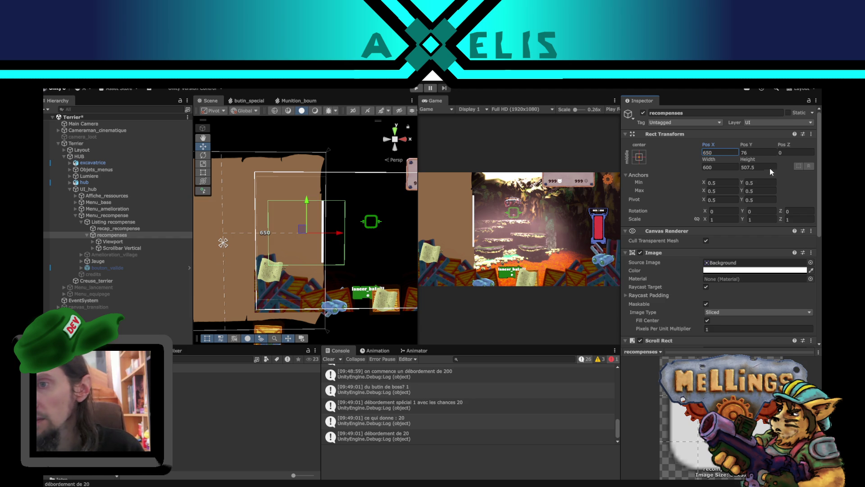
left_click(758, 151)
type("60")
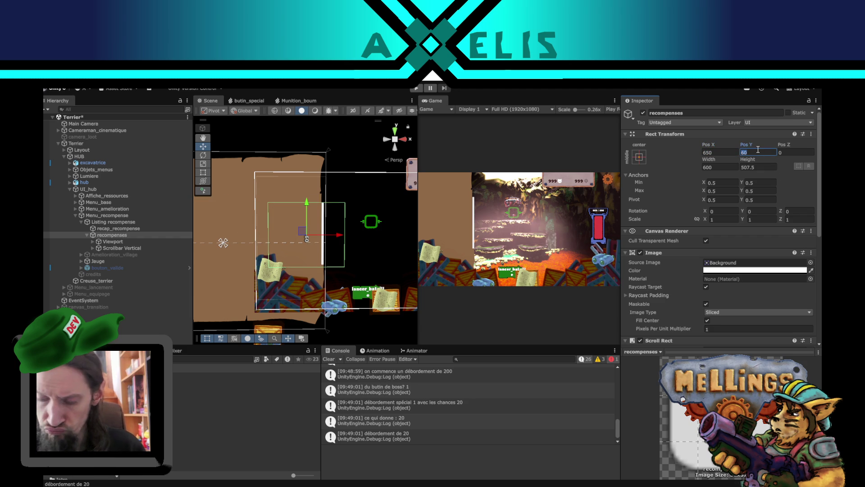
- Raise recompenses to Pos Y 200 and shrink it from the bottom to about 404 tall
left_click_drag(308, 205, 308, 188)
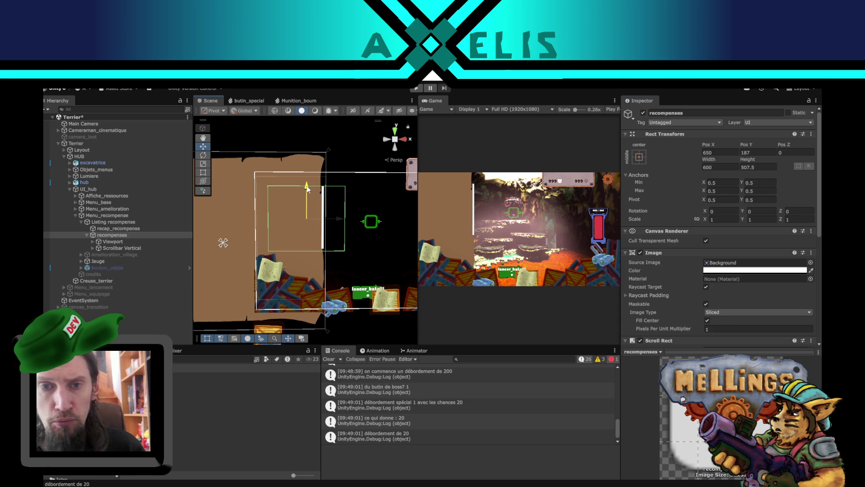
left_click(769, 151)
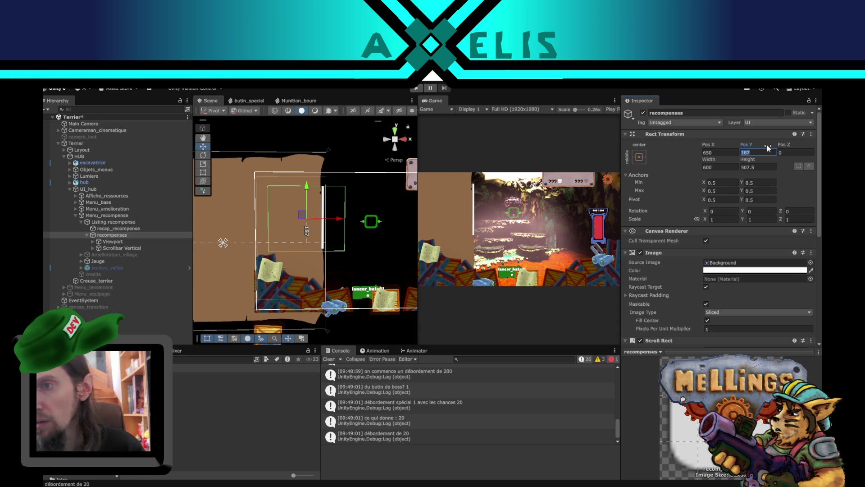
type("200")
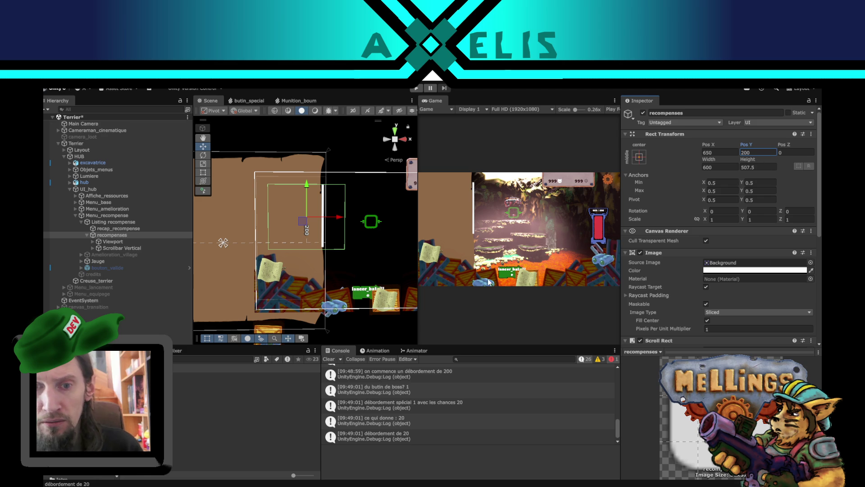
left_click(754, 166)
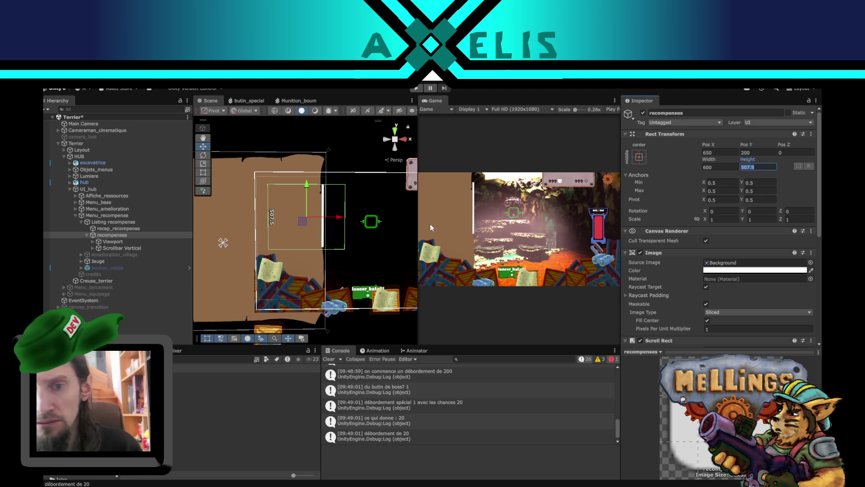
left_click(203, 172)
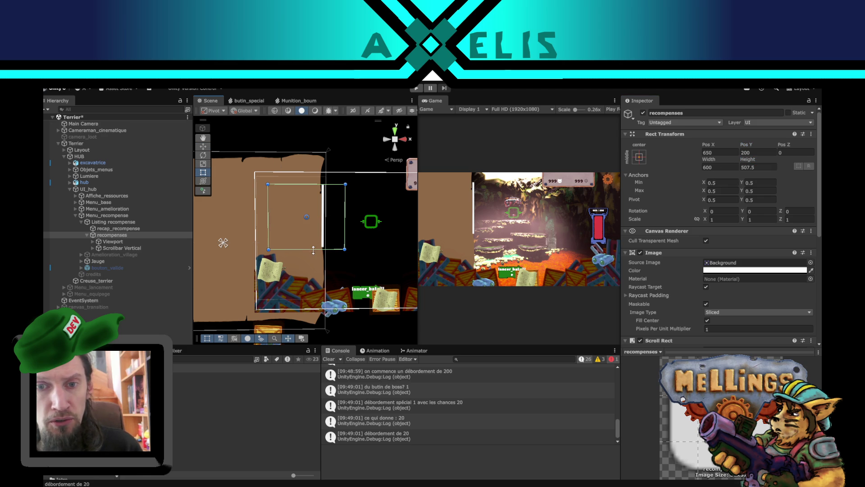
left_click_drag(312, 247, 310, 235)
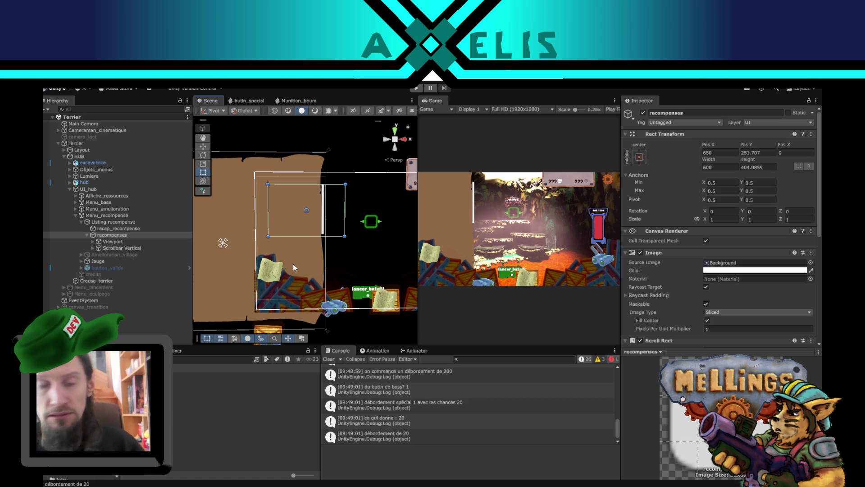
left_click(120, 324)
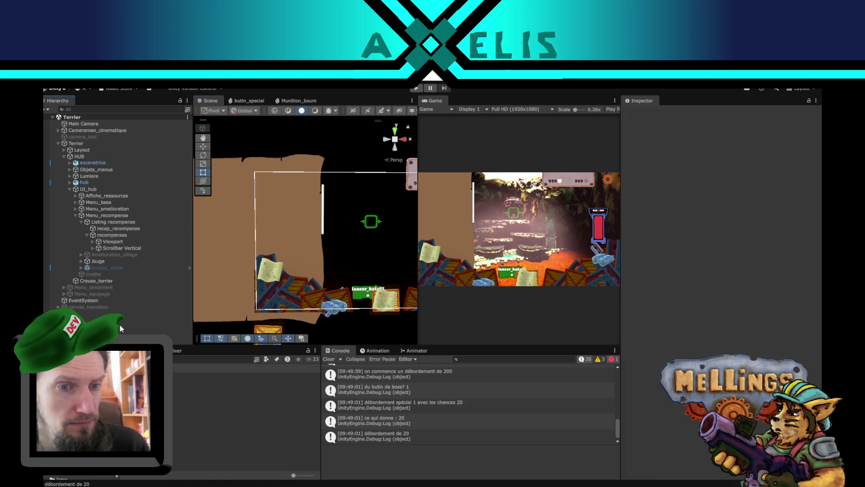
- Deactivate Menu_recompense, UI_hub and HUB, save the Terrier scene, and select the Intro scene
left_click(104, 214)
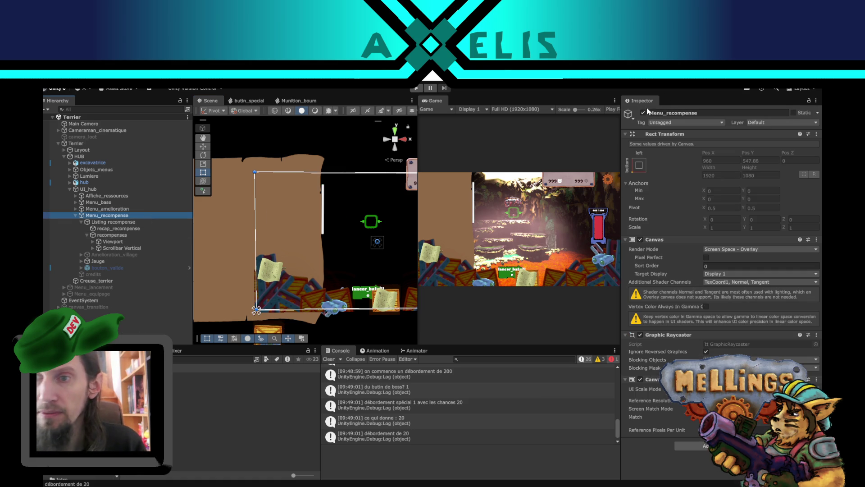
left_click(643, 113)
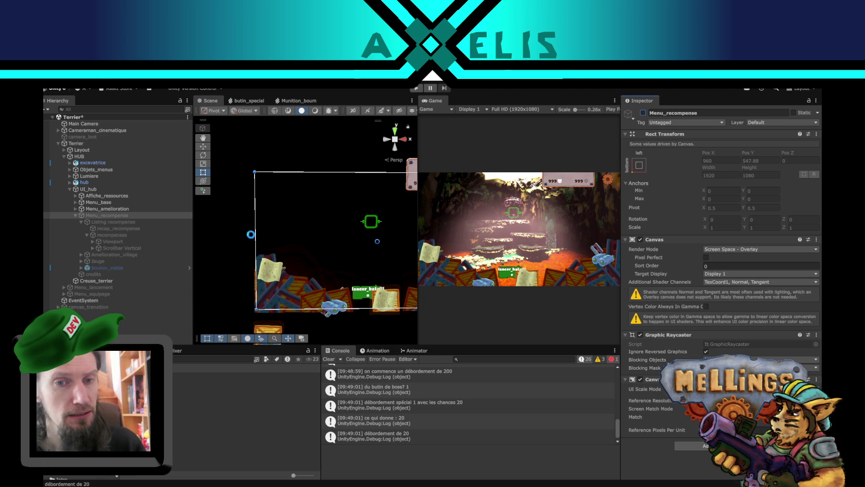
left_click(92, 189)
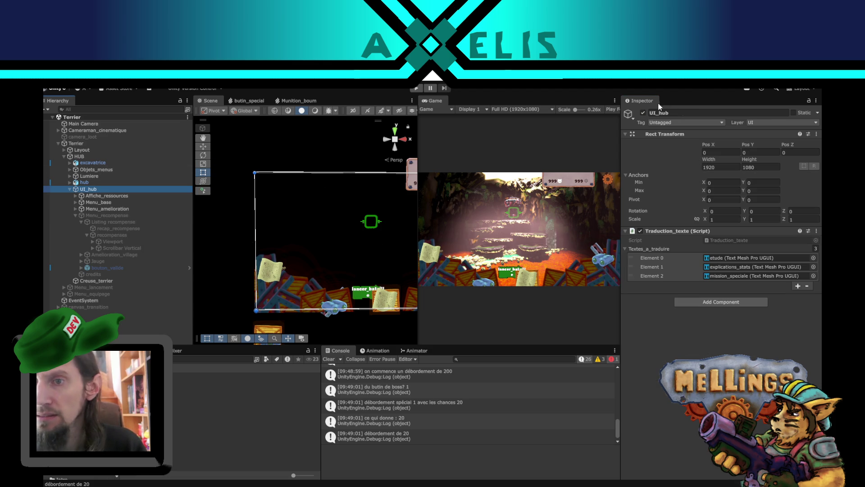
left_click(644, 113)
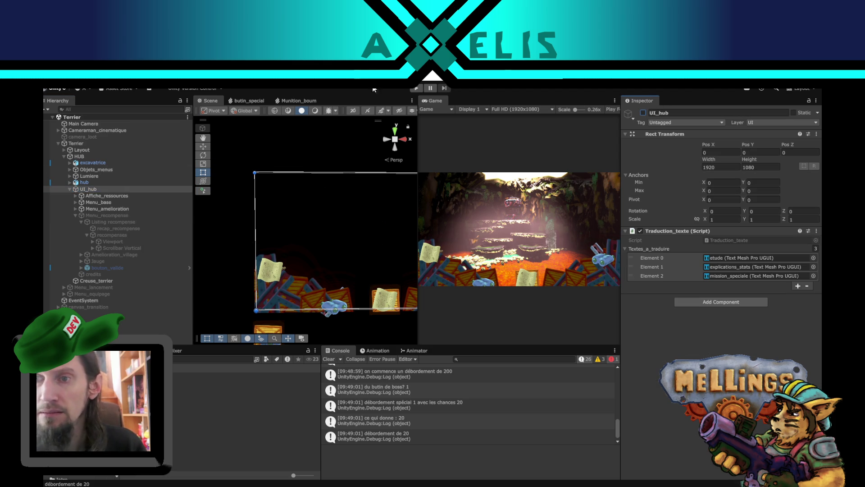
left_click(94, 156)
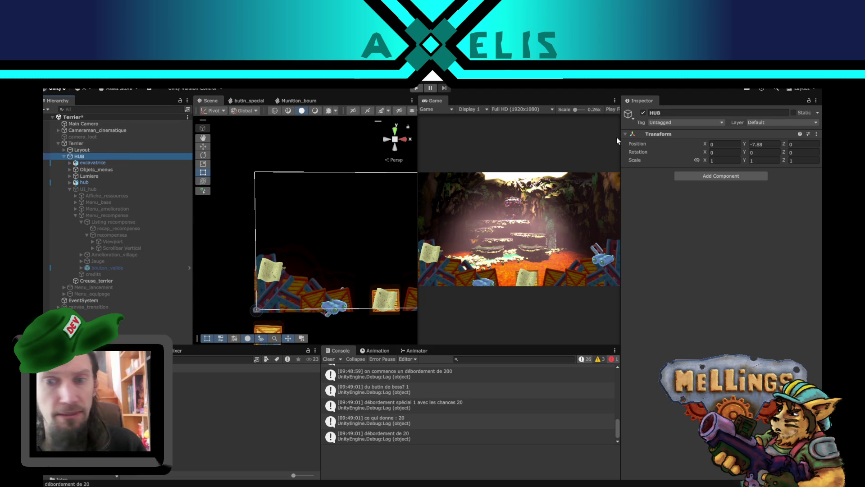
left_click(643, 113)
key("ctrl+s")
left_click(135, 401)
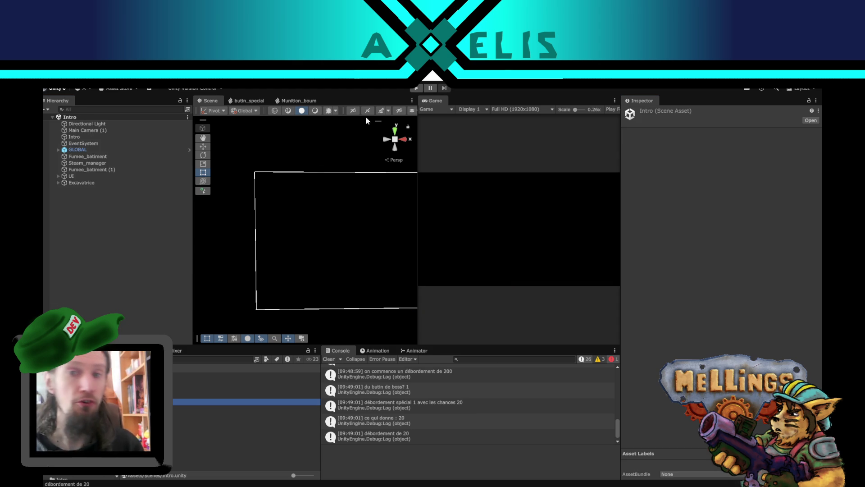
- Play test from the intro: Démarrer, launch and confirm a mission, then return to Terrier
left_click(416, 88)
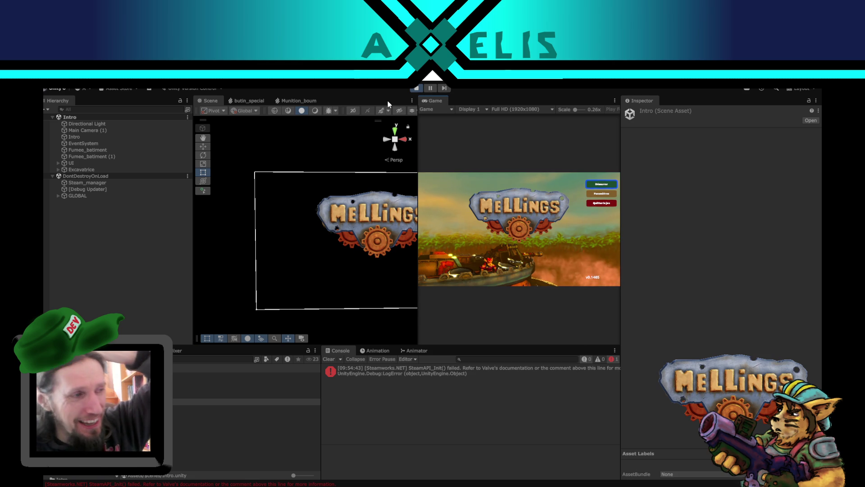
left_click(599, 184)
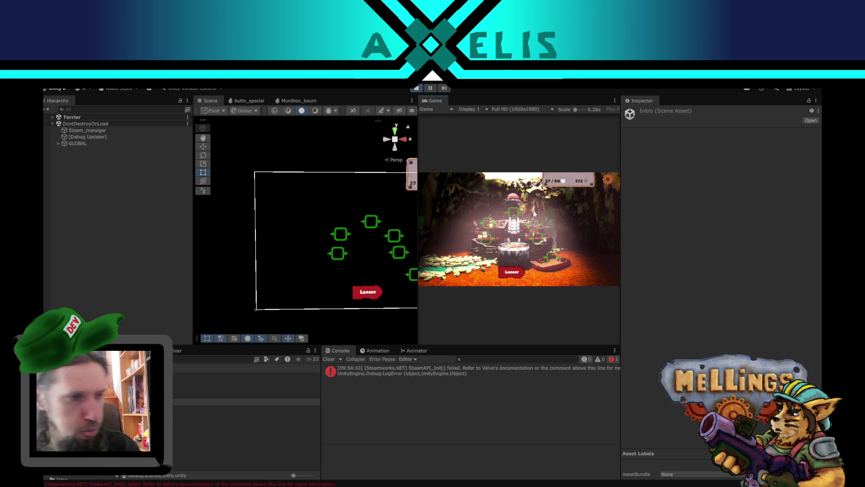
left_click(513, 273)
left_click(473, 256)
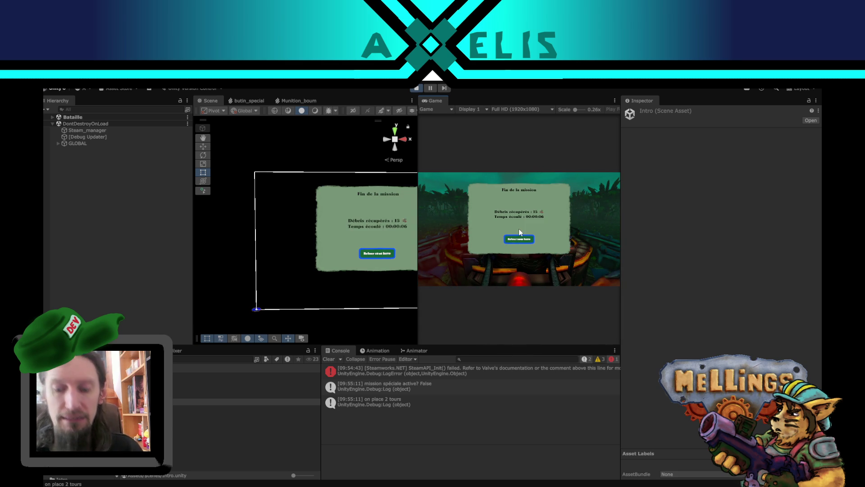
left_click(519, 230)
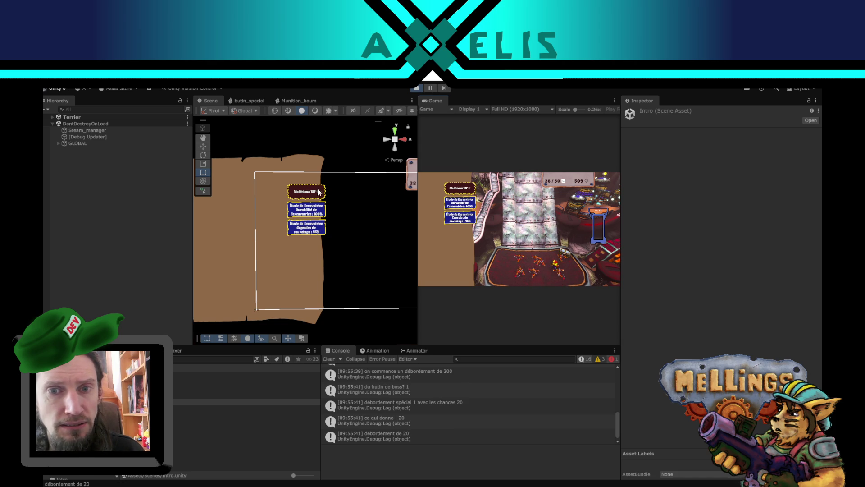
left_click(308, 202)
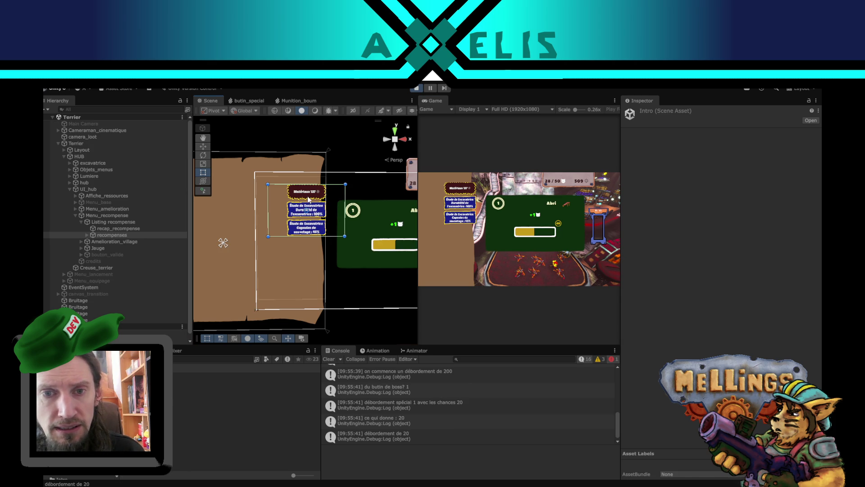
left_click(106, 215)
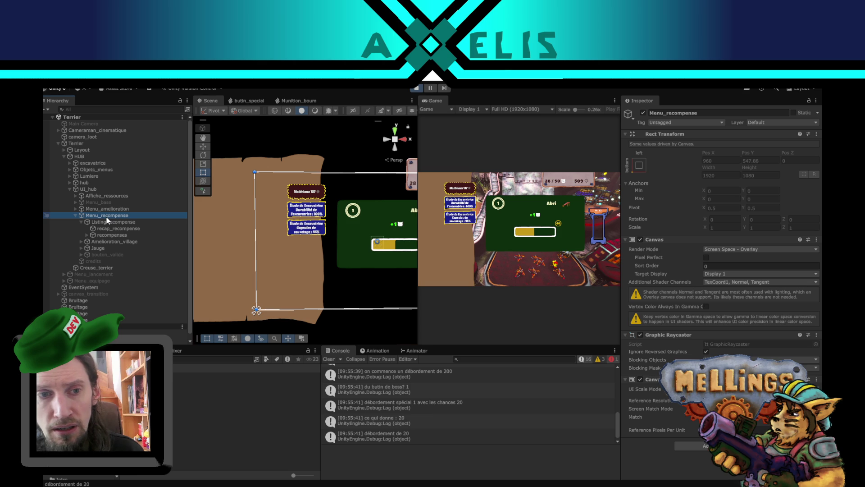
left_click(118, 222)
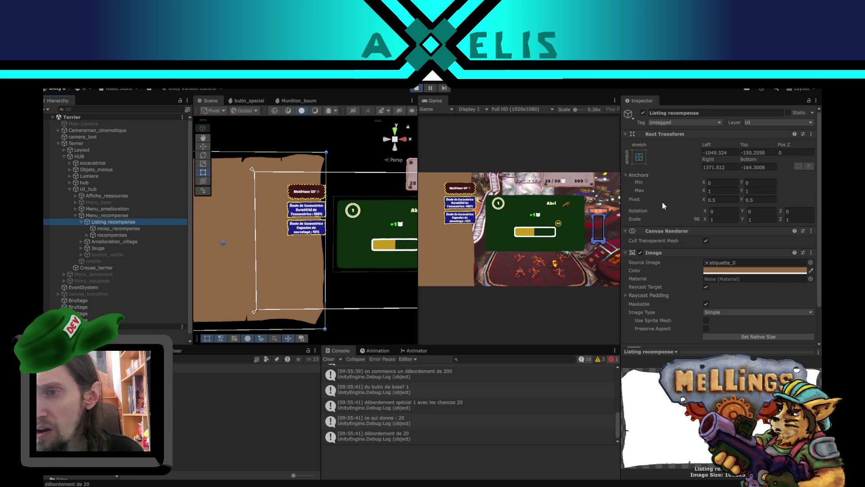
key("f")
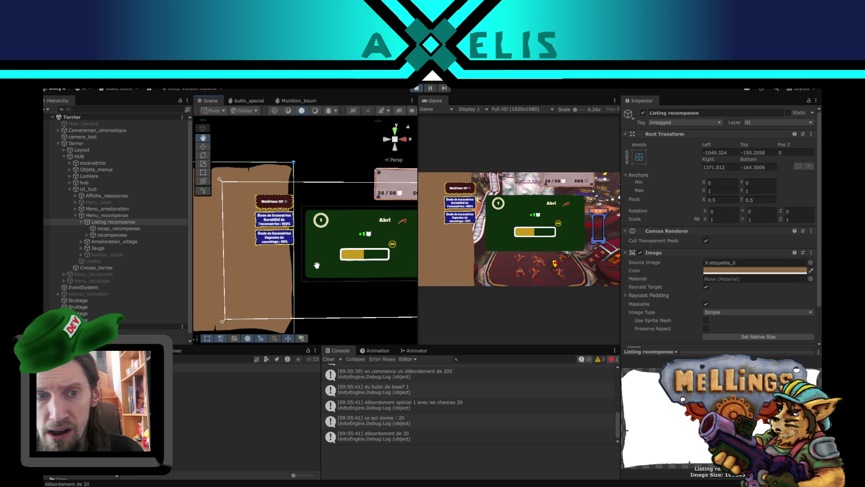
left_click(109, 235)
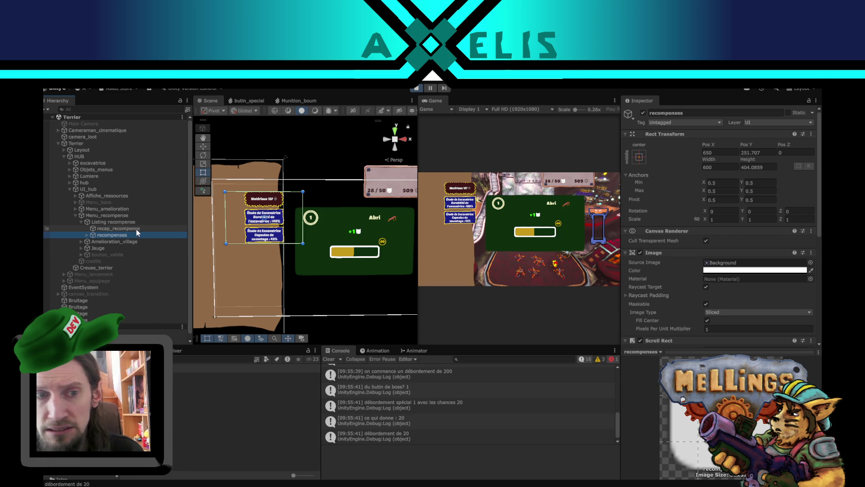
scroll(643, 295, "down", 7)
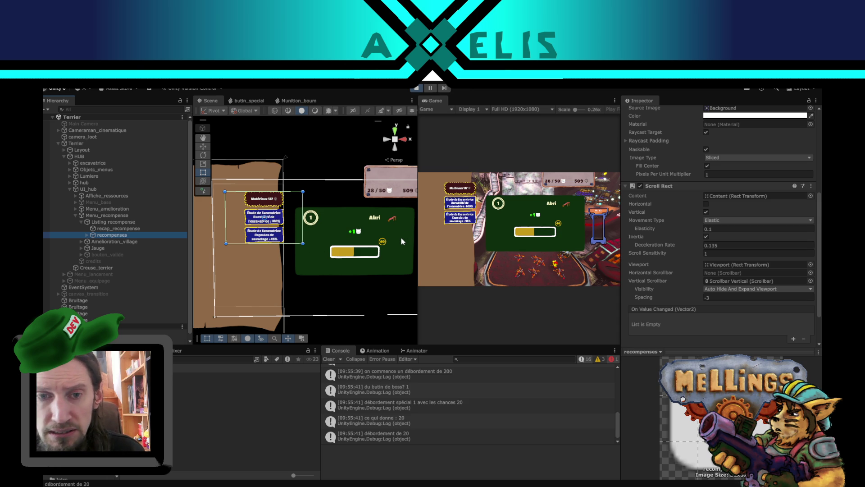
scroll(693, 237, "up", 7)
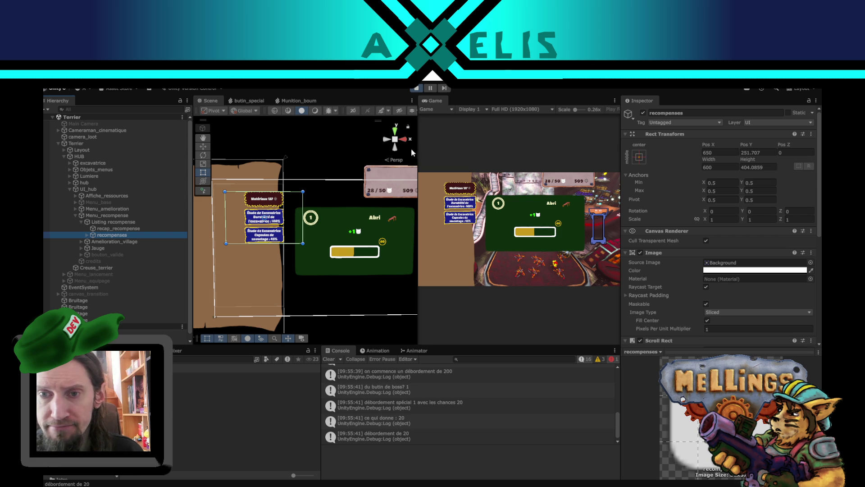
left_click(438, 172)
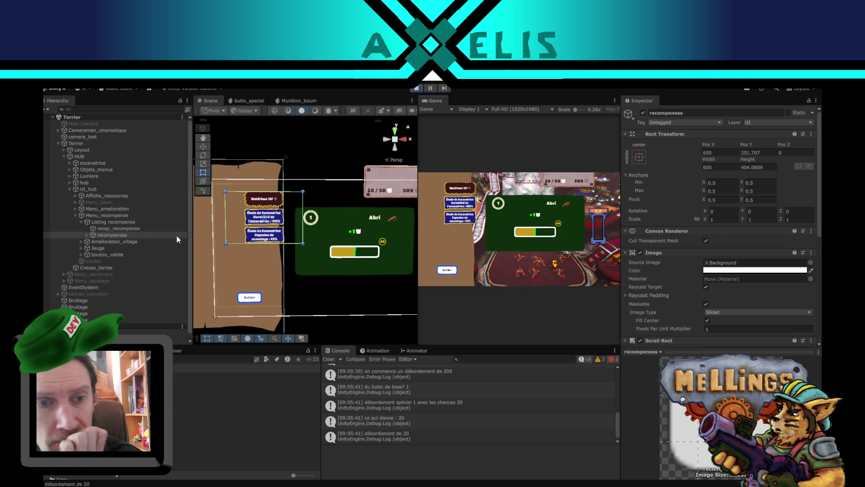
left_click(118, 221)
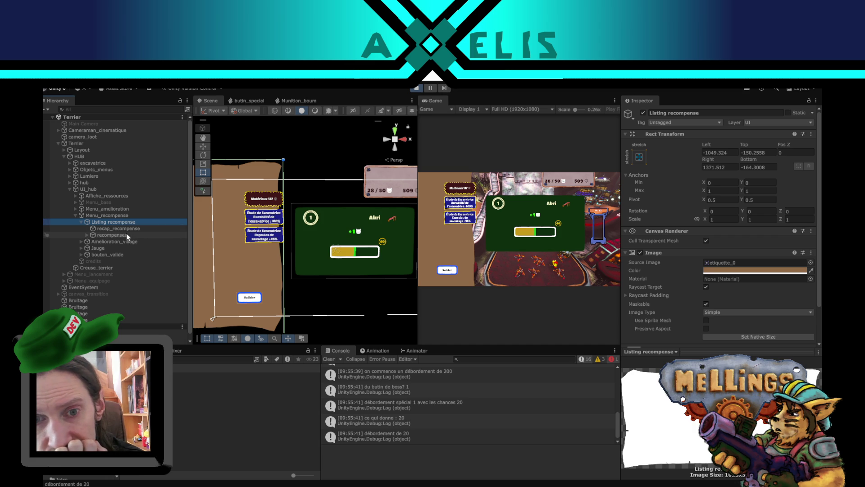
left_click(127, 234)
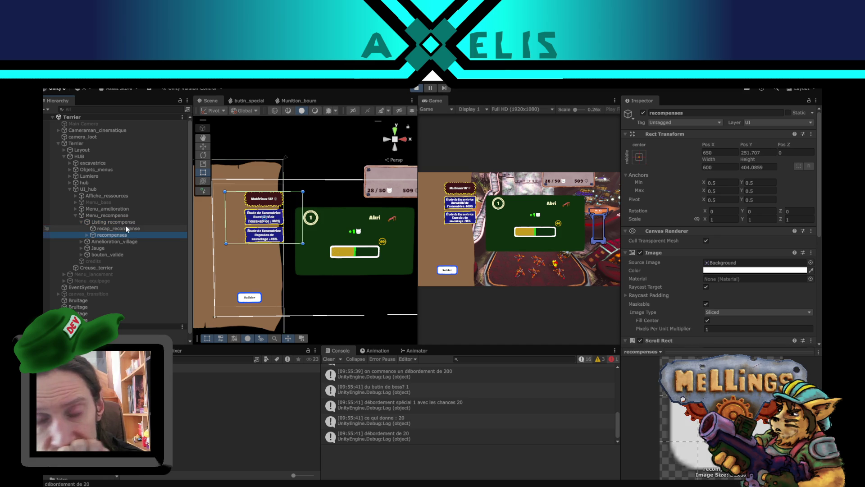
scroll(721, 225, "down", 5)
scroll(721, 225, "down", 4)
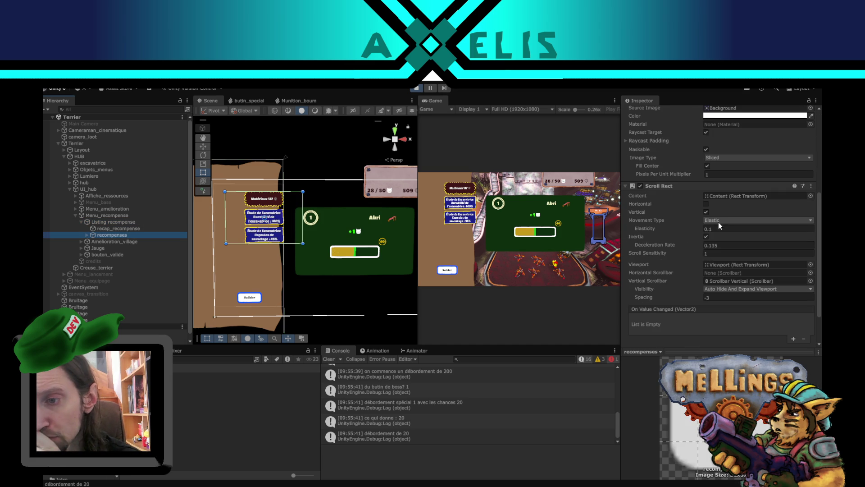
left_click(87, 235)
- Set the rewards Content's Child Alignment to Upper Left during play, then stop play mode
left_click(110, 241)
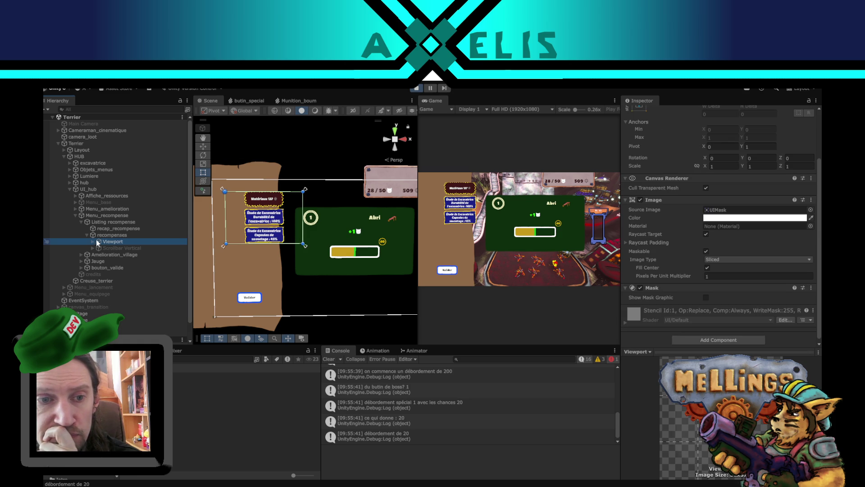
left_click(94, 242)
left_click(116, 248)
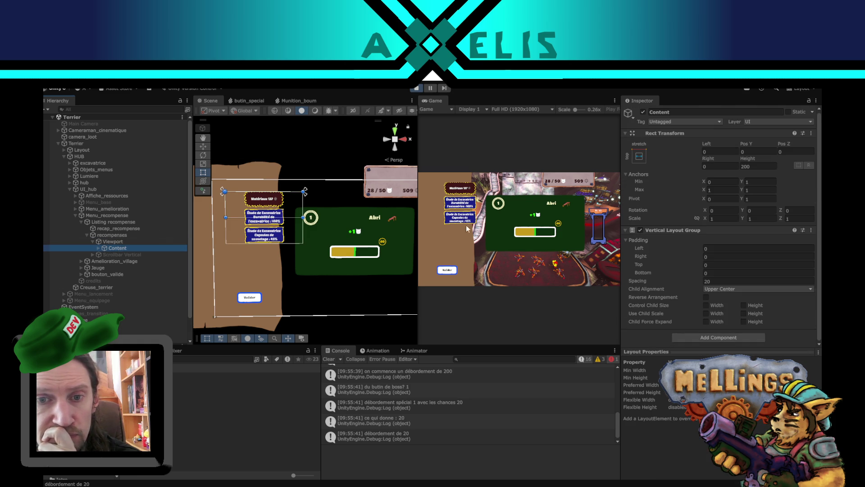
left_click(733, 290)
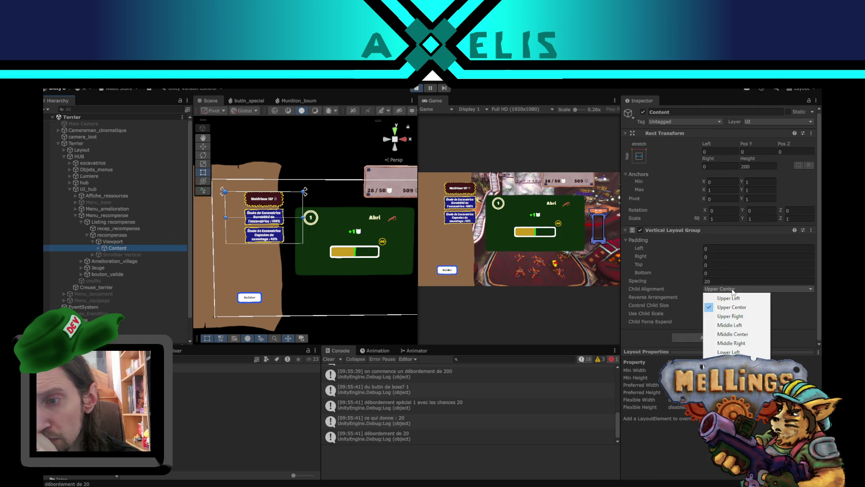
left_click(751, 298)
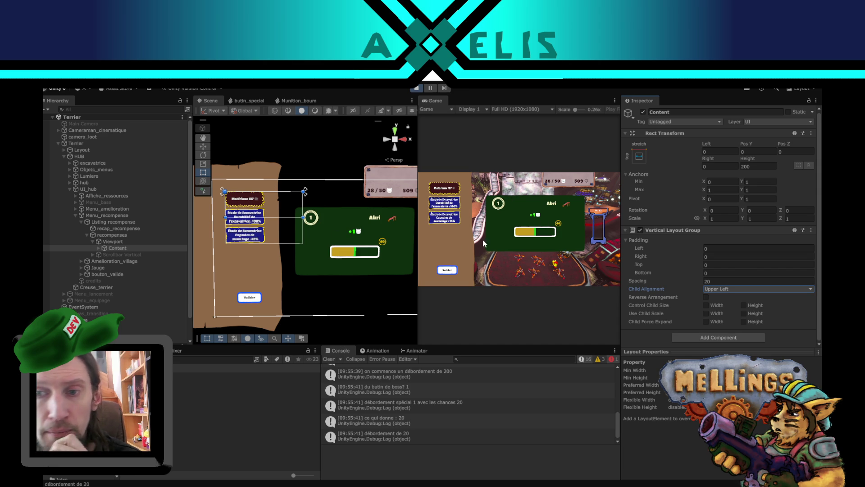
left_click(421, 87)
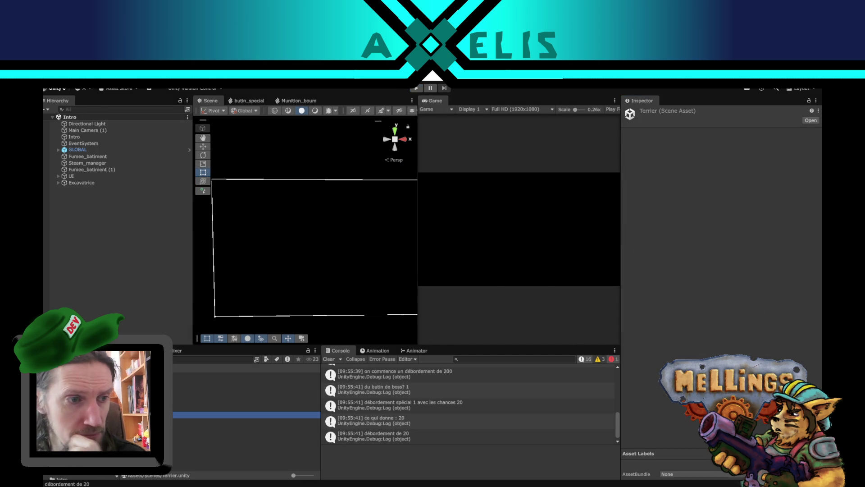
- Expand Terrier > HUB > UI_hub > Menu_recompense > Listing recompense > recompenses > Viewport and select Content
left_click(57, 143)
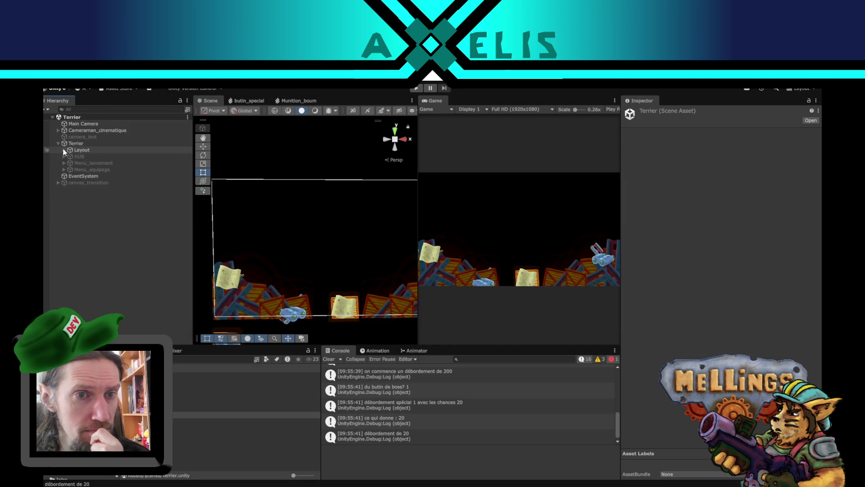
left_click(61, 156)
left_click(64, 156)
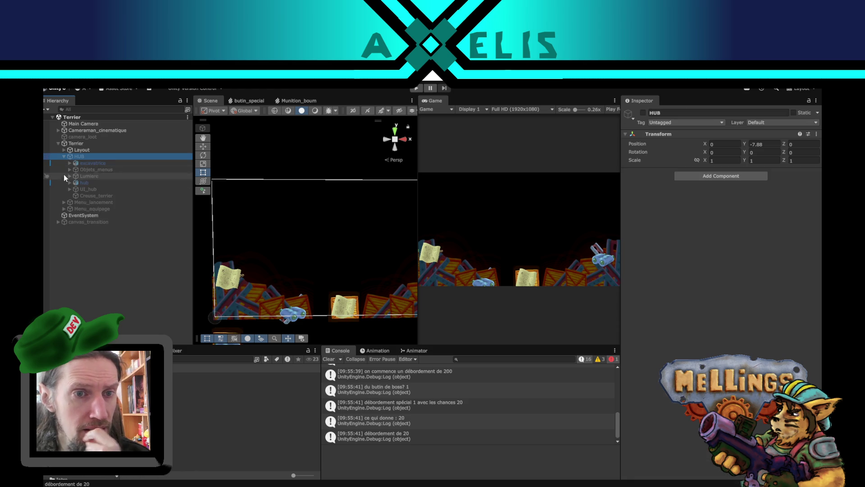
left_click(69, 189)
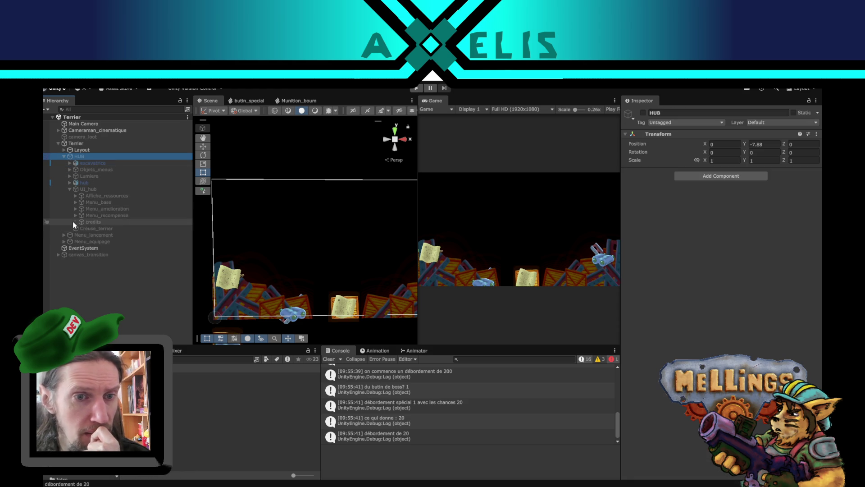
left_click(76, 215)
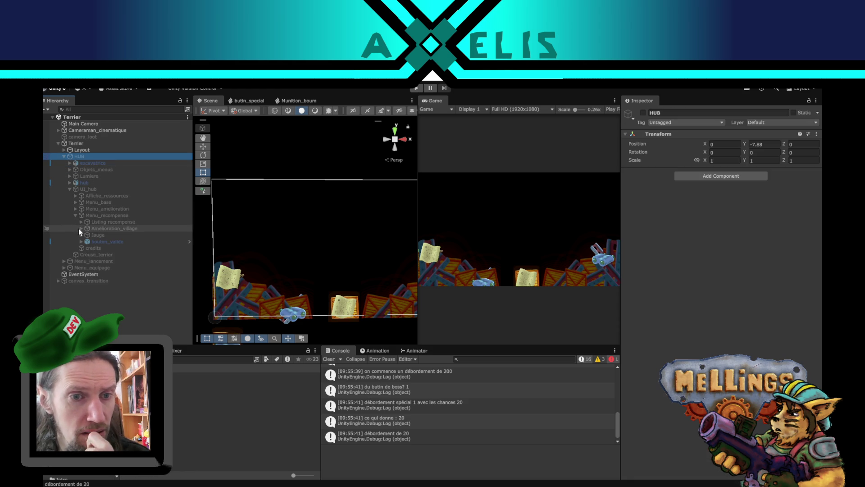
left_click(81, 221)
left_click(86, 235)
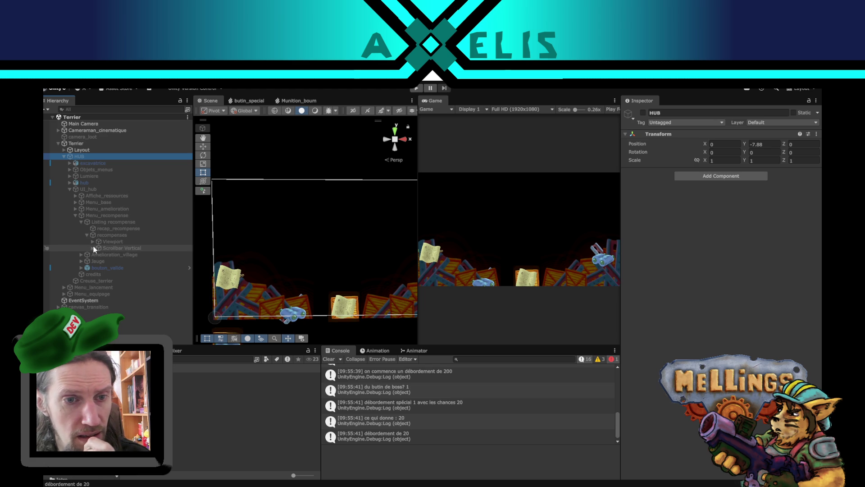
left_click(93, 241)
left_click(117, 247)
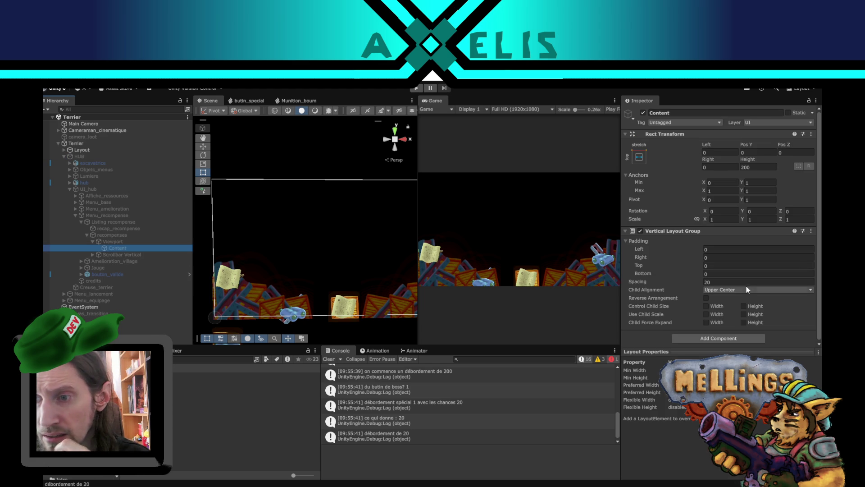
- Set Content's Child Alignment to Upper Left and recompenses Height to 200, then start a play test
left_click(732, 290)
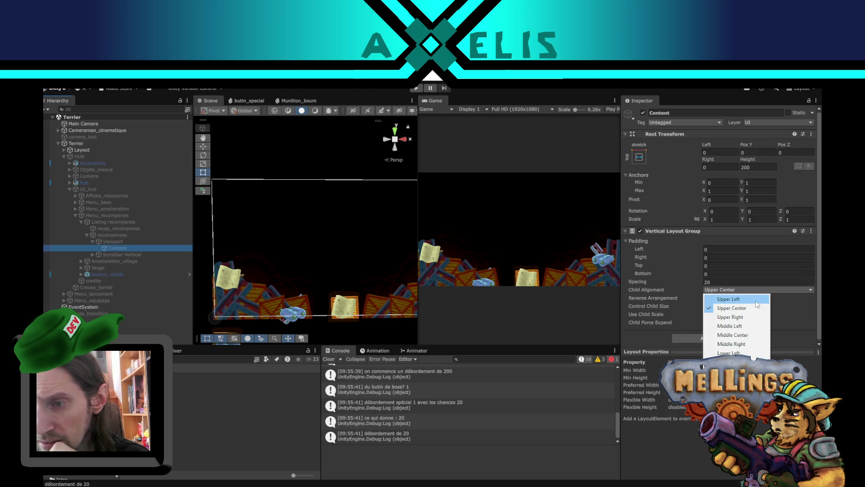
left_click(728, 299)
left_click(131, 236)
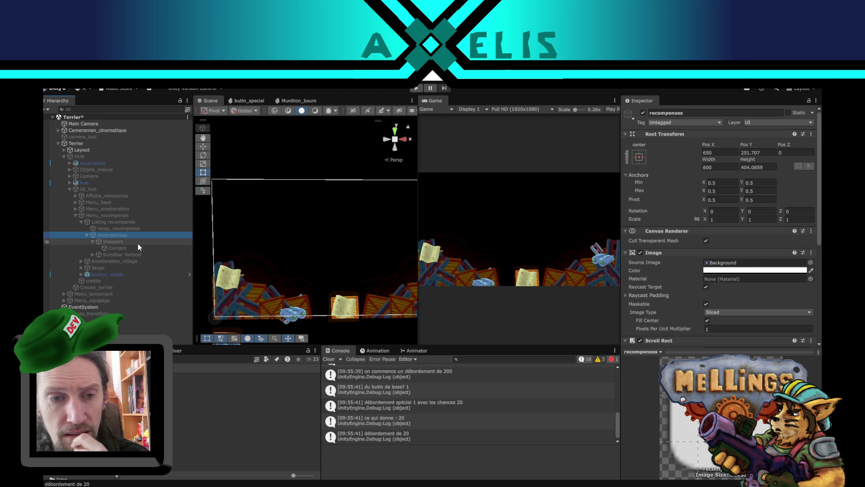
left_click(767, 170)
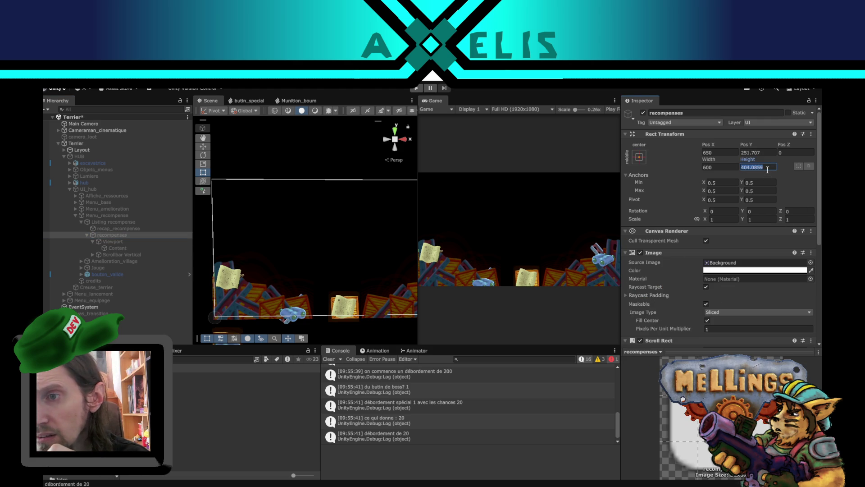
type("200")
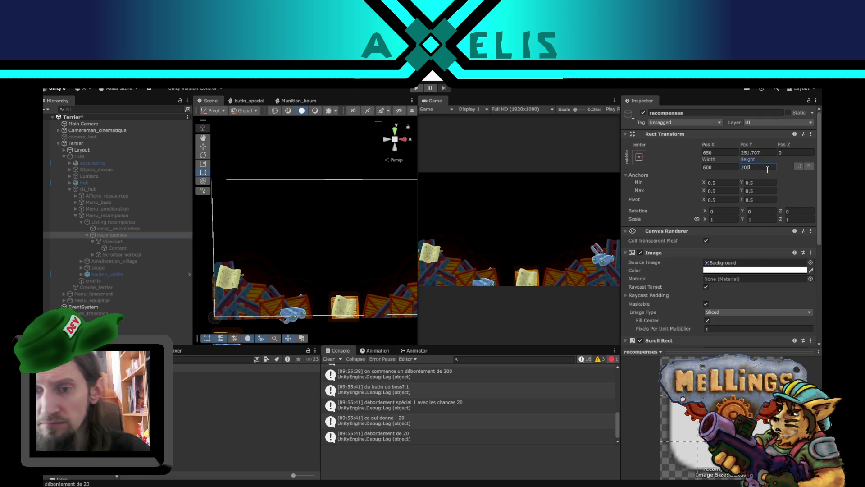
left_click(498, 141)
left_click(415, 88)
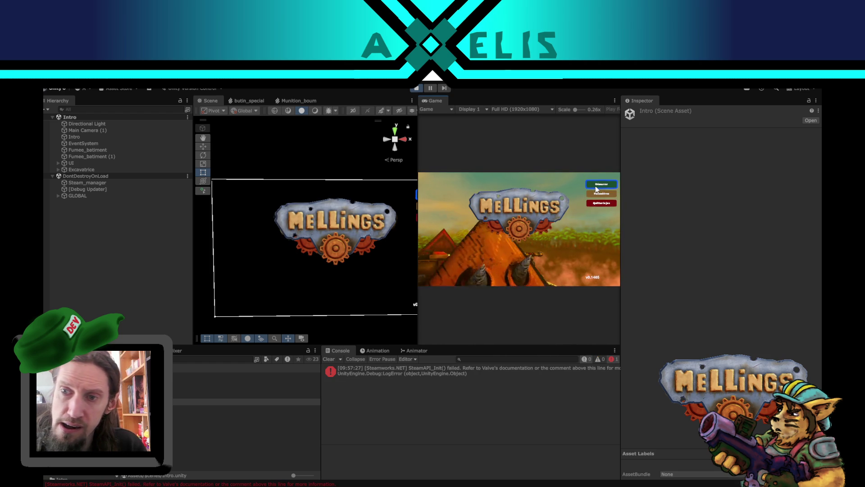
- Start the game, launch a mission, dismiss the full-tank message and finish it back to Terrier
left_click(595, 184)
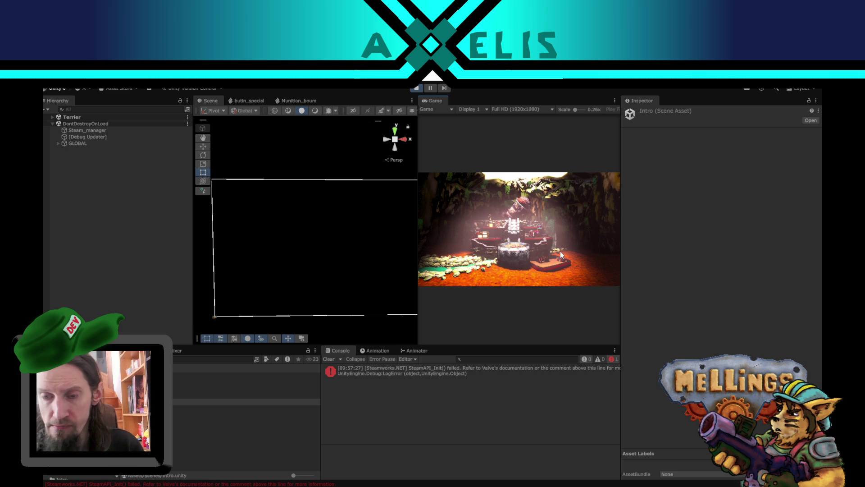
left_click(523, 274)
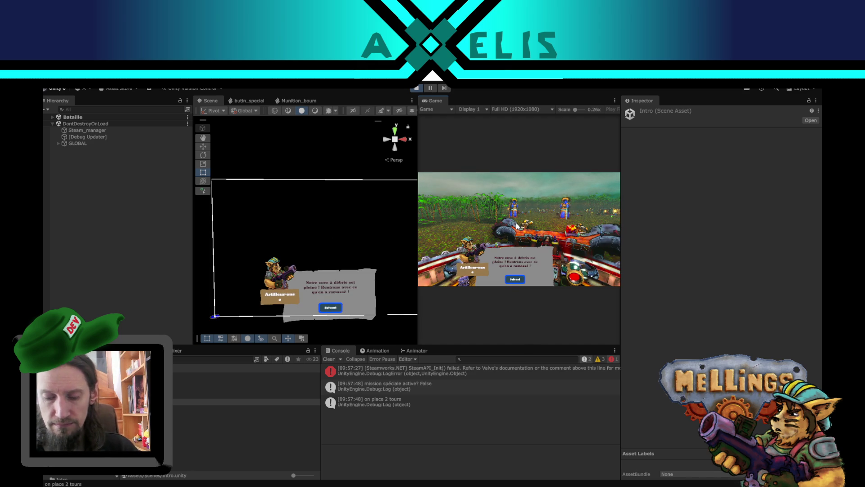
key("Return")
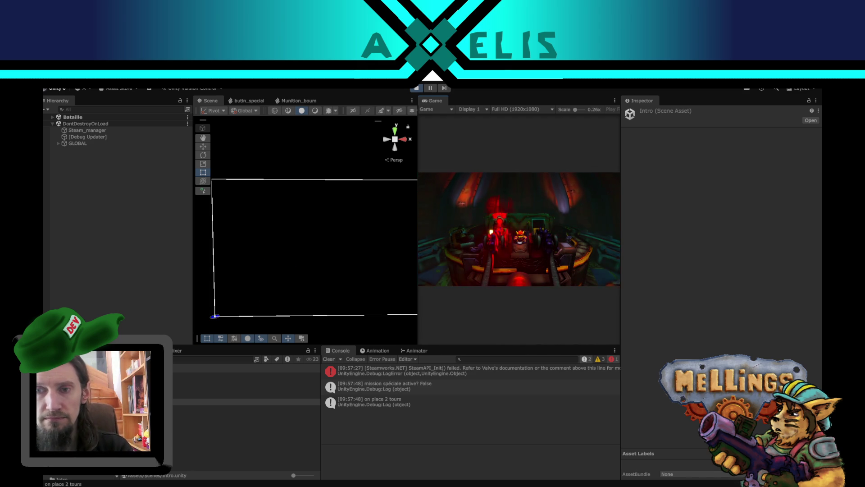
key("Return")
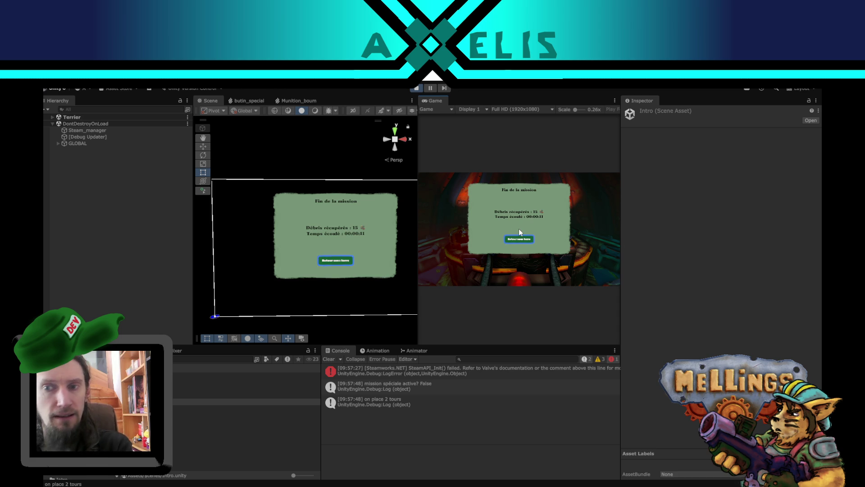
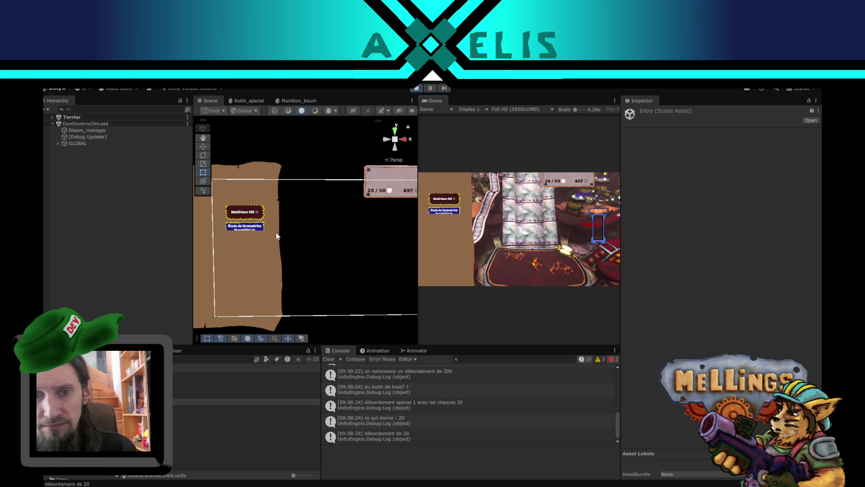
- Select the recompenses reward list, expand it in the Hierarchy, and scroll to its Scroll Rect
left_click(258, 225)
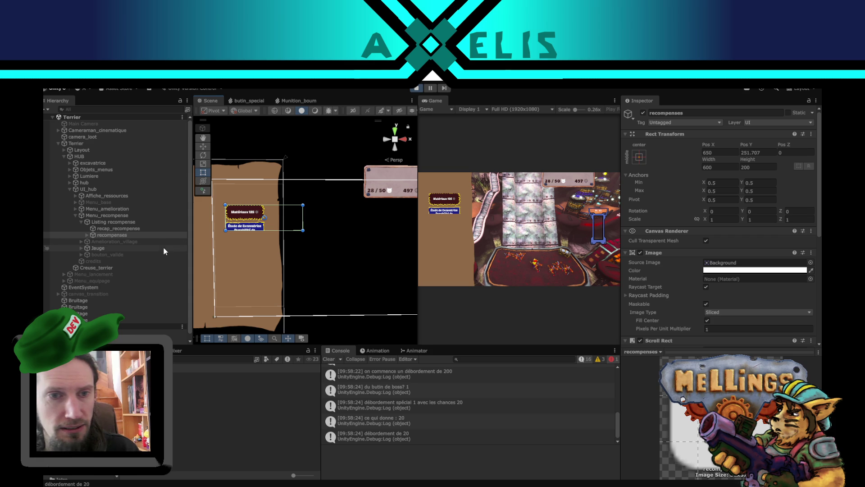
left_click(86, 235)
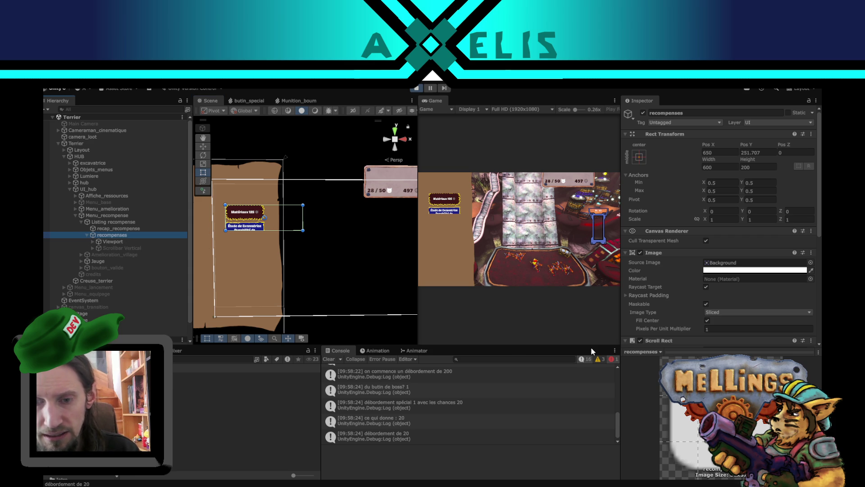
scroll(687, 318, "down", 5)
scroll(689, 313, "down", 3)
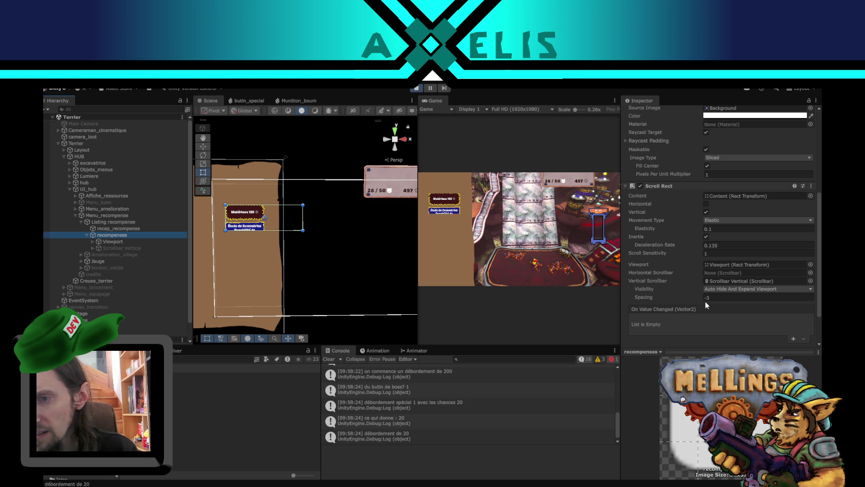
- Check the Scroll Rect's Scrollbar Vertical, Viewport and Content references
left_click(774, 280)
left_click(735, 266)
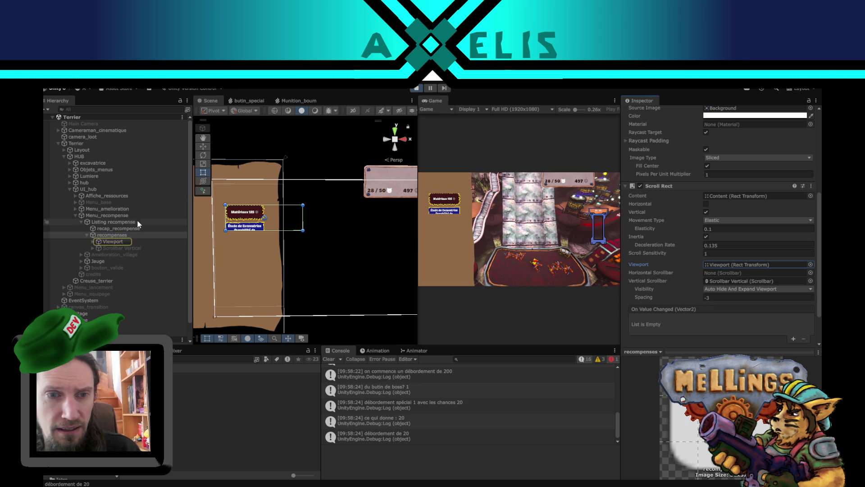
left_click(92, 242)
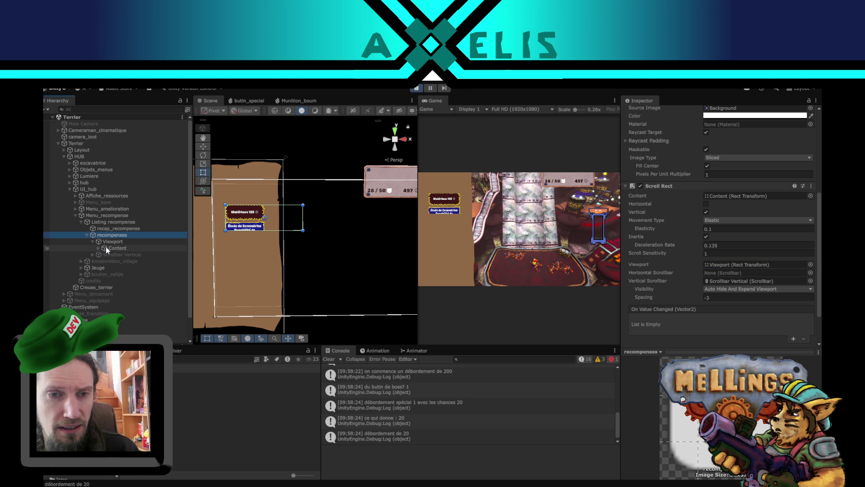
- Set Vertical Scrollbar Visibility to Permanent after trying Auto Hide, then stop play mode
left_click(746, 290)
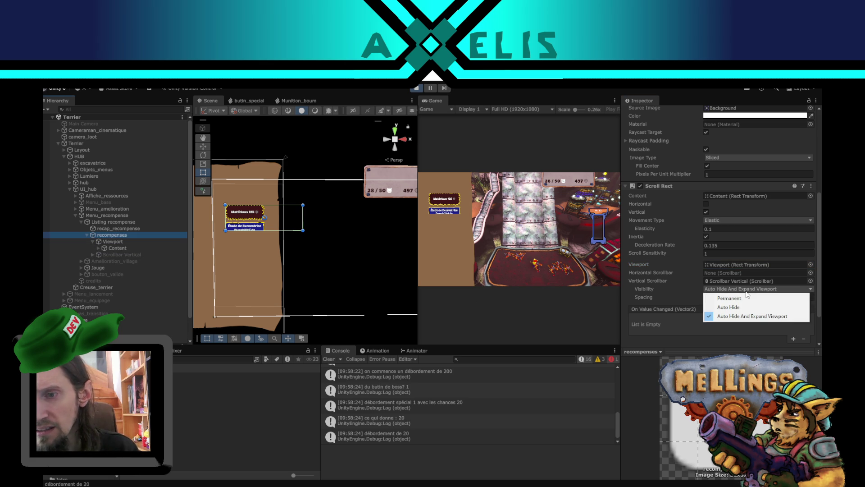
left_click(725, 298)
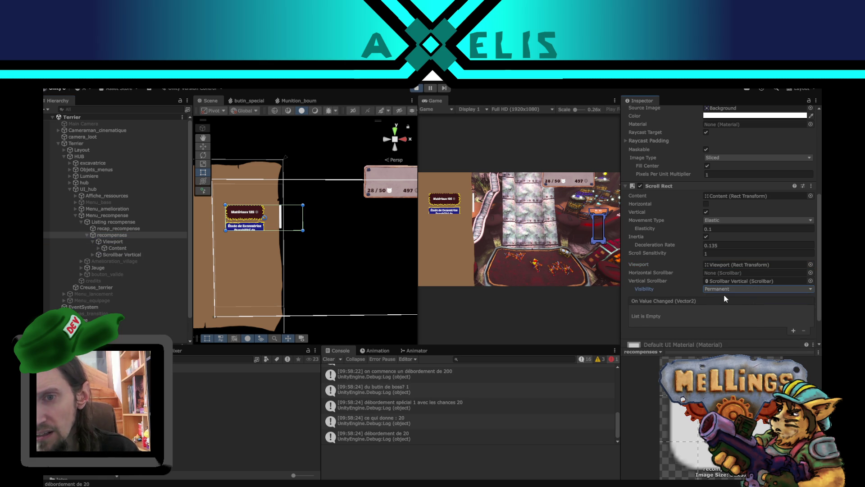
left_click(726, 291)
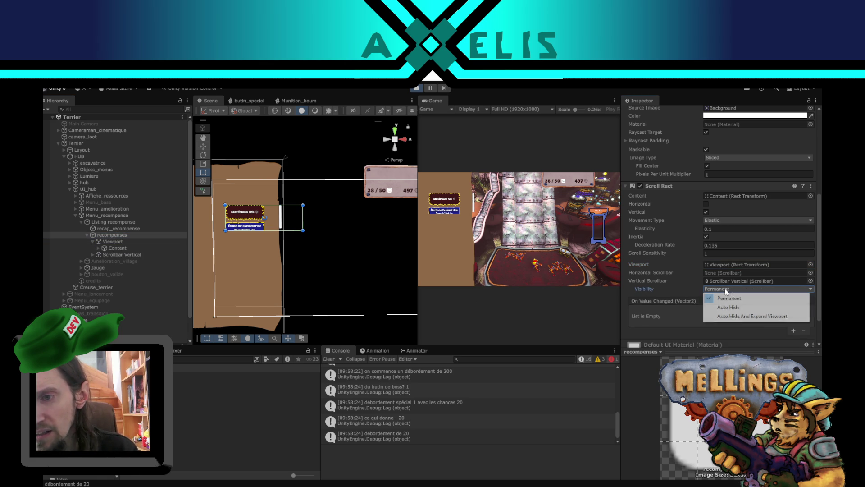
left_click(773, 309)
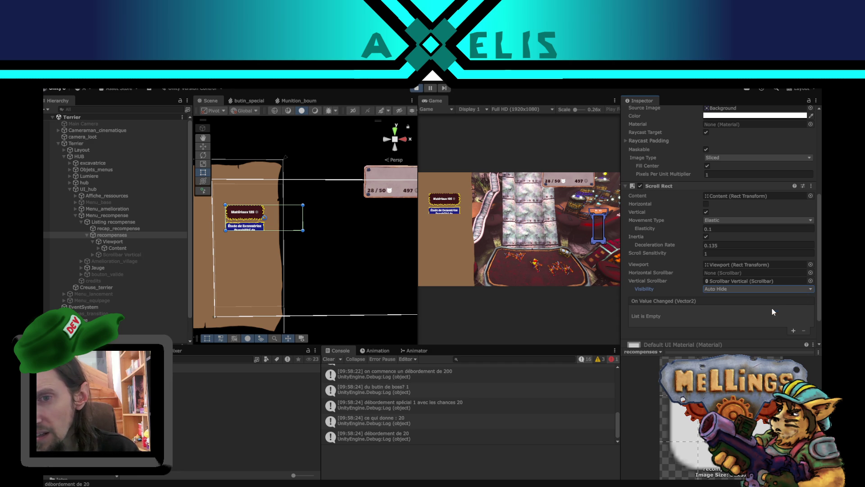
left_click(730, 286)
left_click(734, 297)
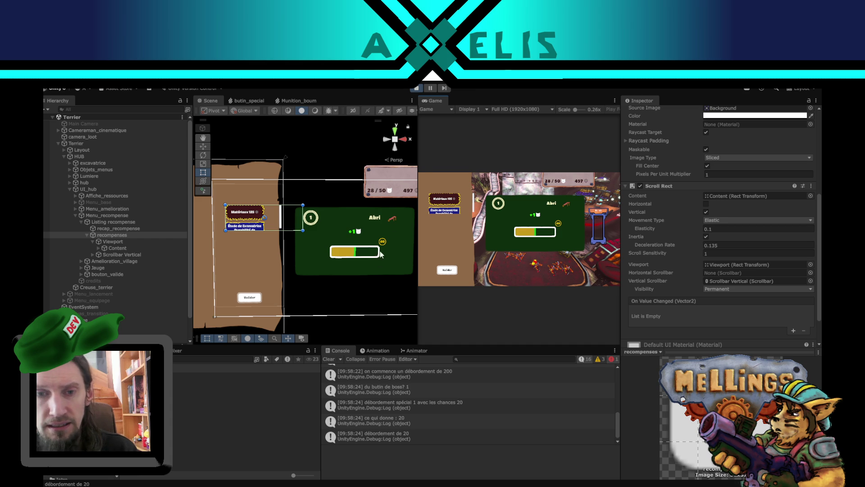
left_click(418, 85)
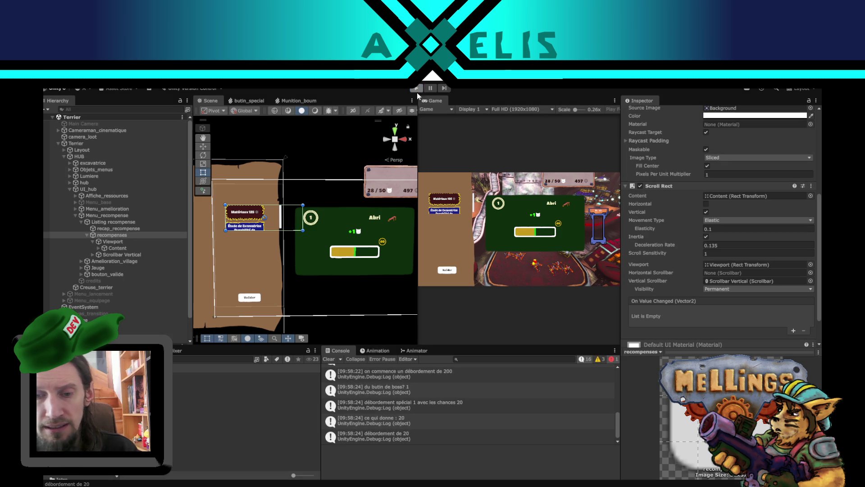
key("alt+Tab")
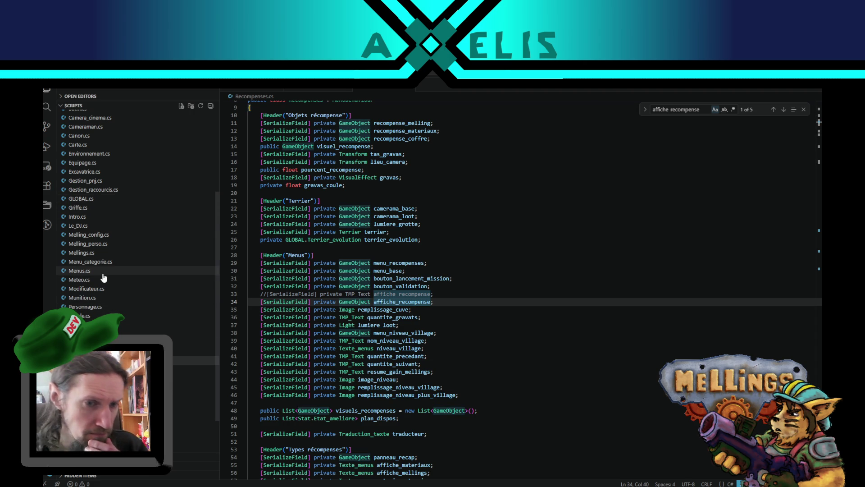
- Open Terrier.cs from the Explorer and place the caret at line 511
scroll(97, 297, "down", 2)
left_click(96, 376)
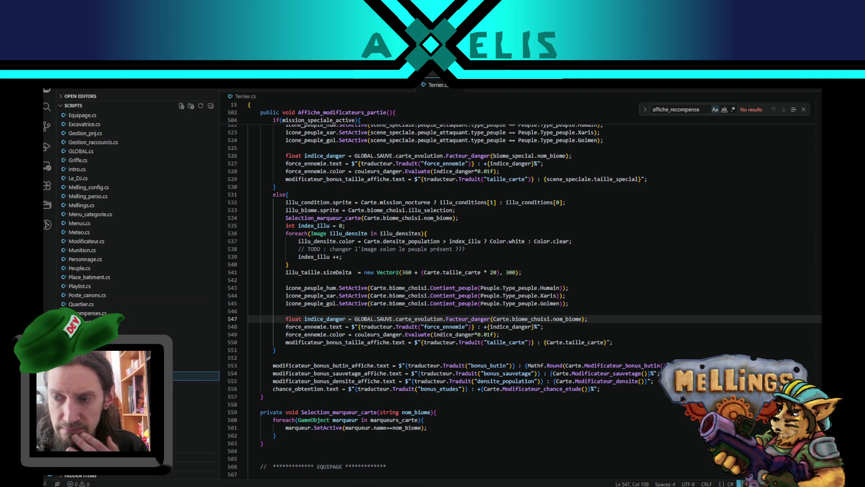
scroll(518, 288, "up", 5)
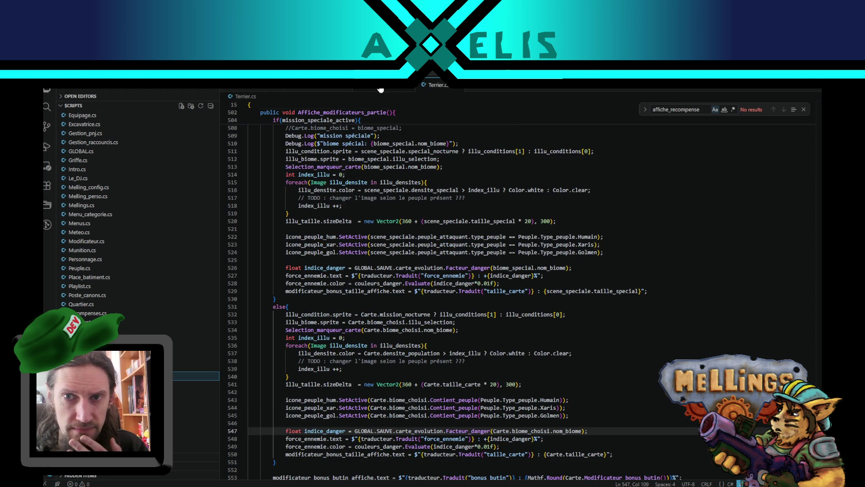
left_click(381, 90)
left_click(429, 85)
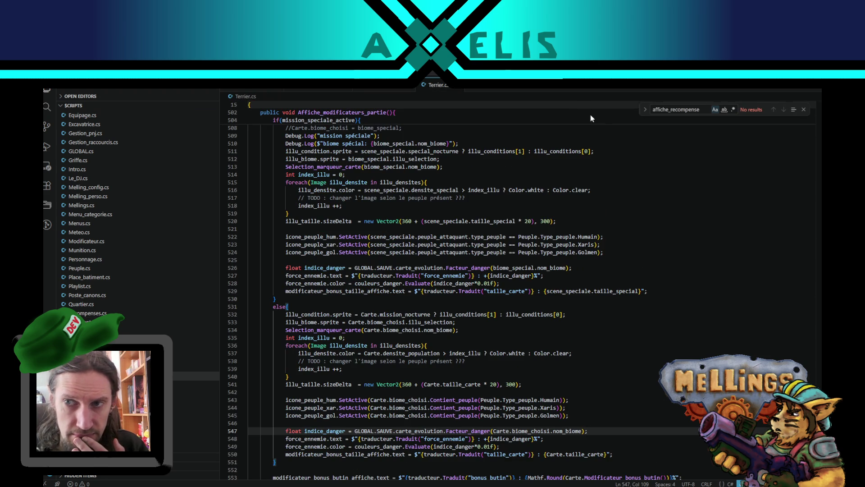
left_click(586, 151)
mouse_move(572, 91)
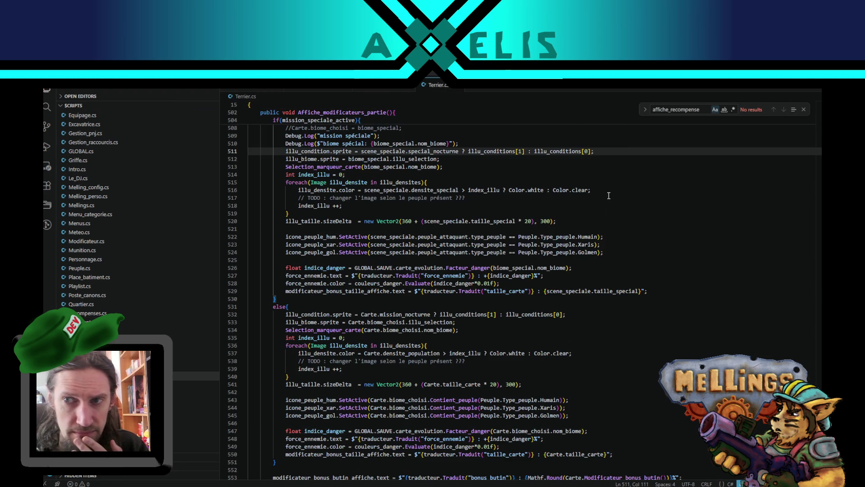
- Scroll up through Affiche_modificateurs_partie to the Start method
scroll(636, 270, "down", 4)
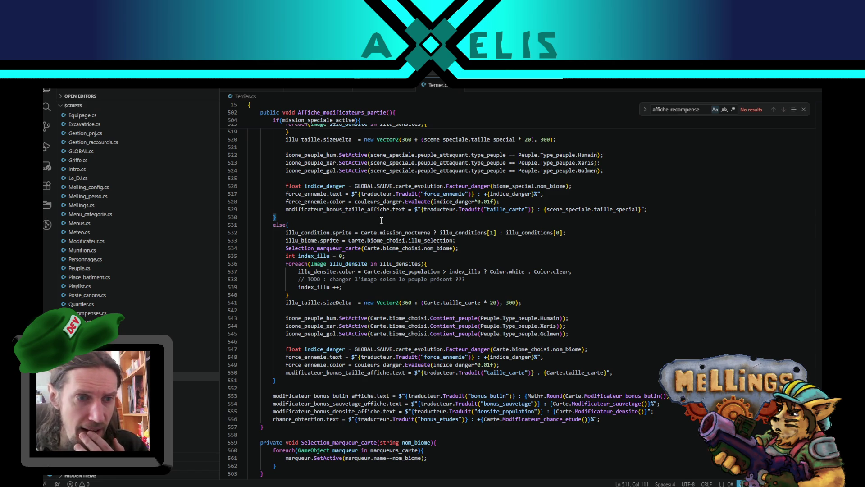
scroll(379, 220, "up", 6)
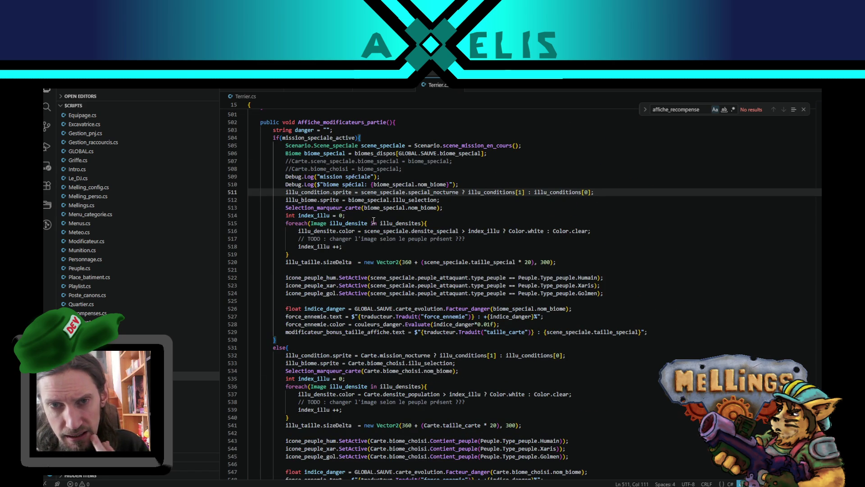
scroll(374, 221, "up", 7)
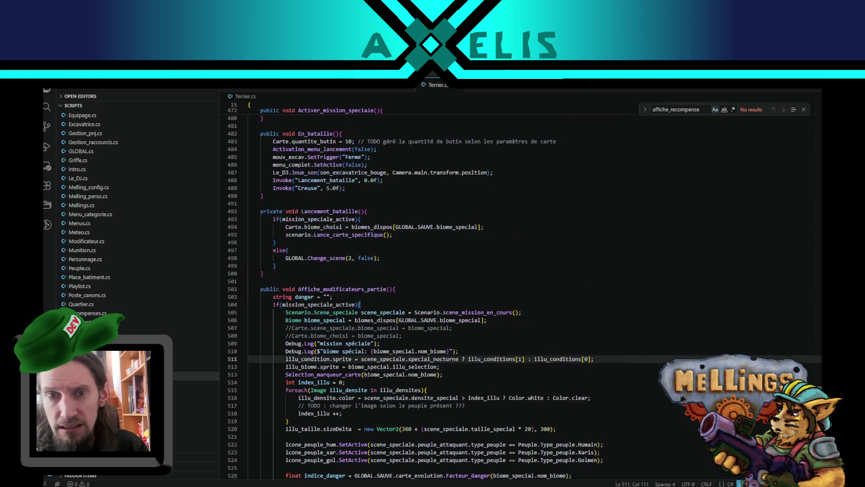
scroll(373, 220, "up", 1)
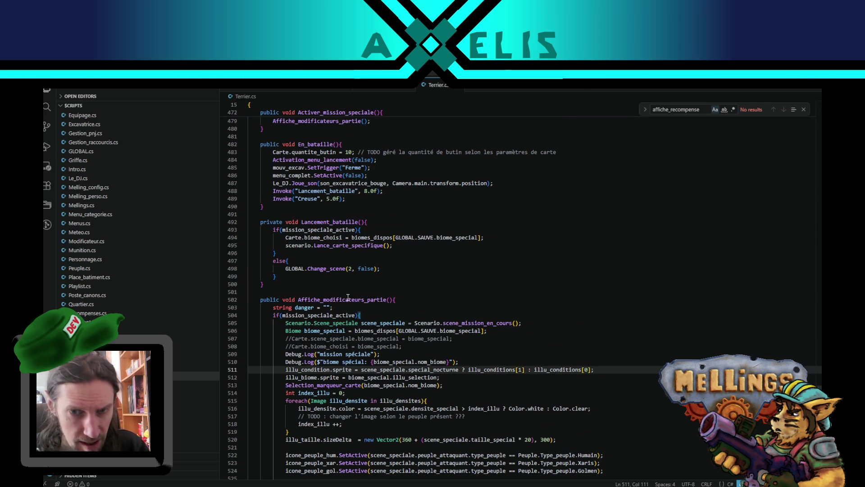
scroll(348, 297, "up", 3)
scroll(348, 297, "up", 1)
left_click_drag(818, 380, 811, 182)
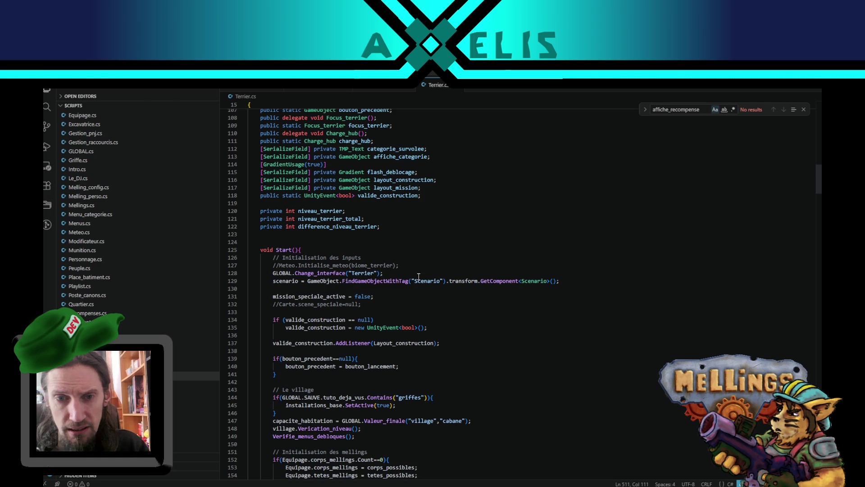
- Scroll down and highlight every use of Chargement_hub
scroll(378, 288, "down", 3)
scroll(333, 295, "down", 3)
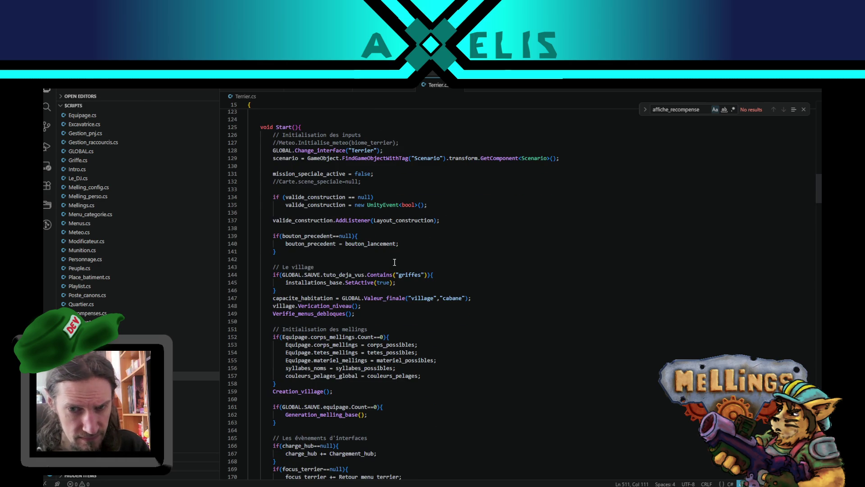
scroll(394, 262, "down", 3)
scroll(394, 261, "down", 2)
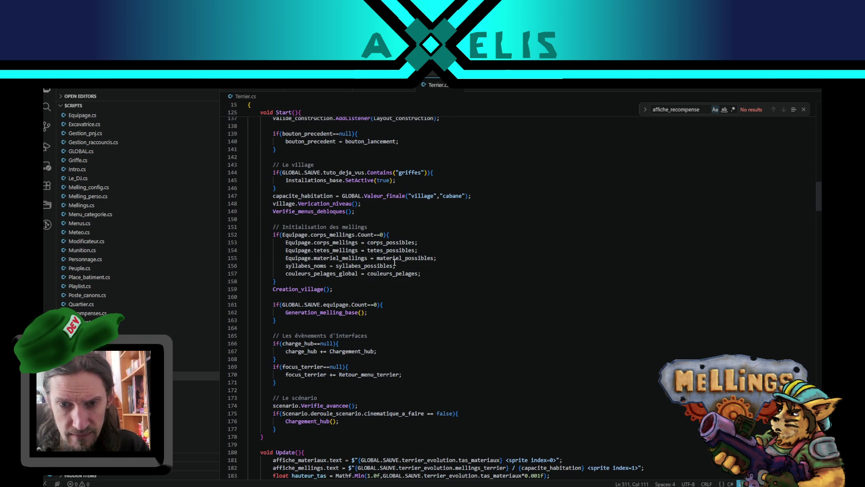
scroll(394, 262, "down", 3)
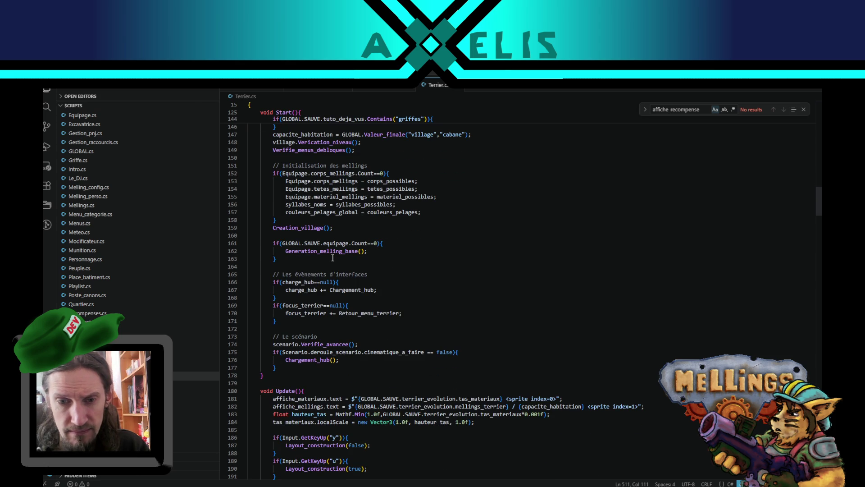
double_click(321, 360)
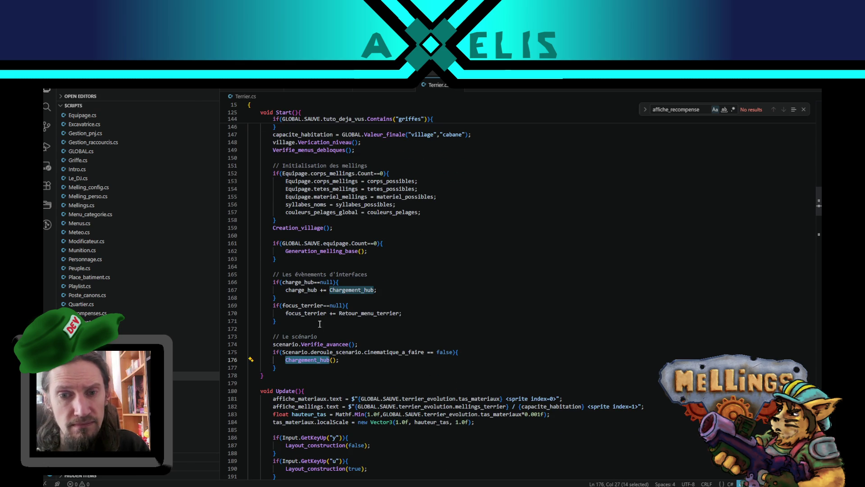
- Delete the commented-out line 132 "//Carte.scene_speciale=null;" from Start()
scroll(314, 243, "up", 2)
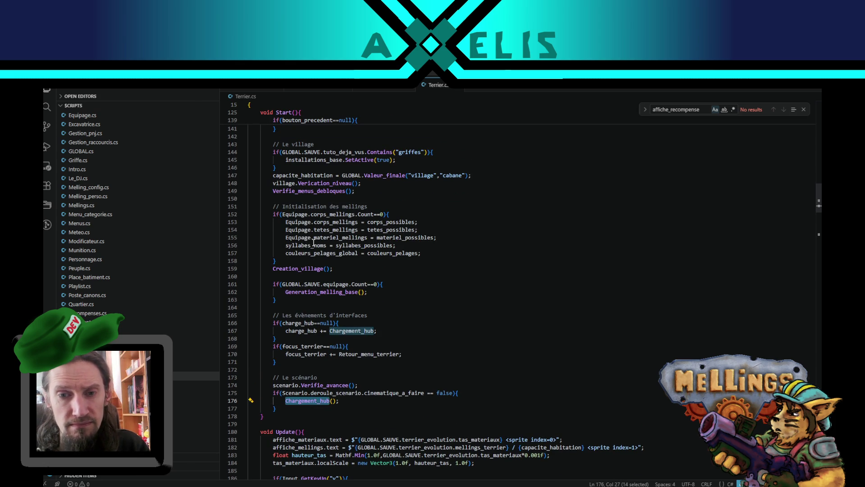
scroll(304, 261, "up", 3)
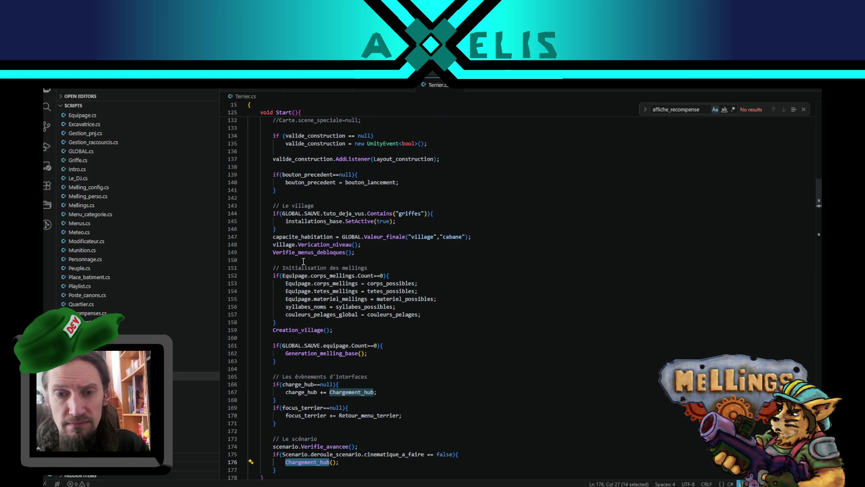
scroll(303, 261, "up", 2)
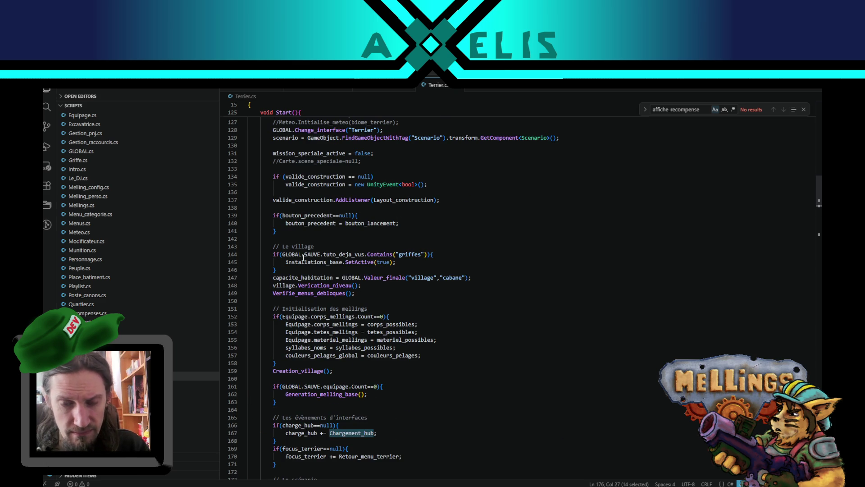
scroll(303, 256, "up", 4)
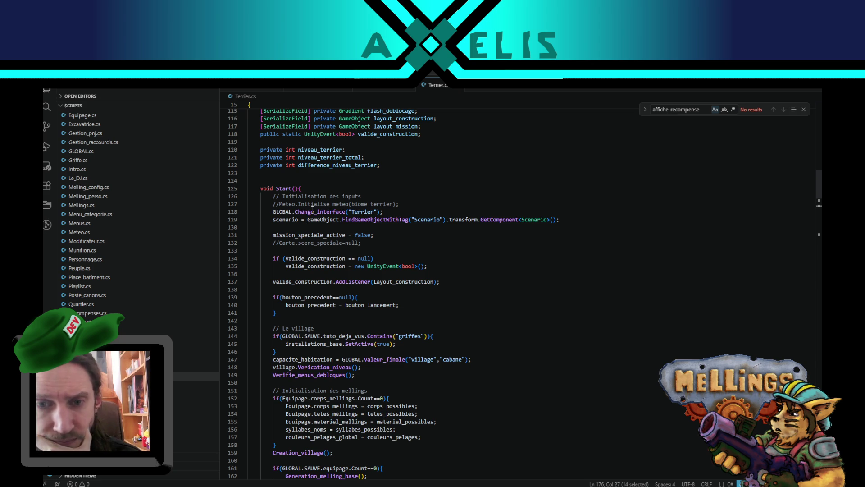
double_click(287, 243)
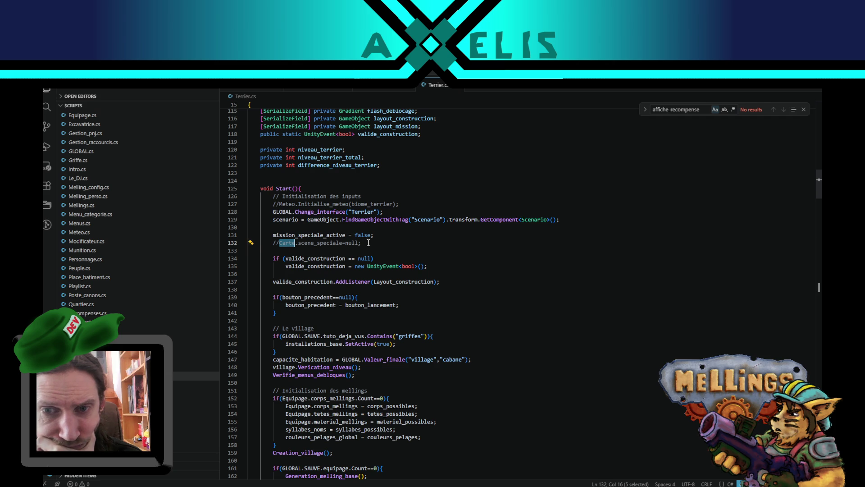
left_click_drag(368, 243, 378, 233)
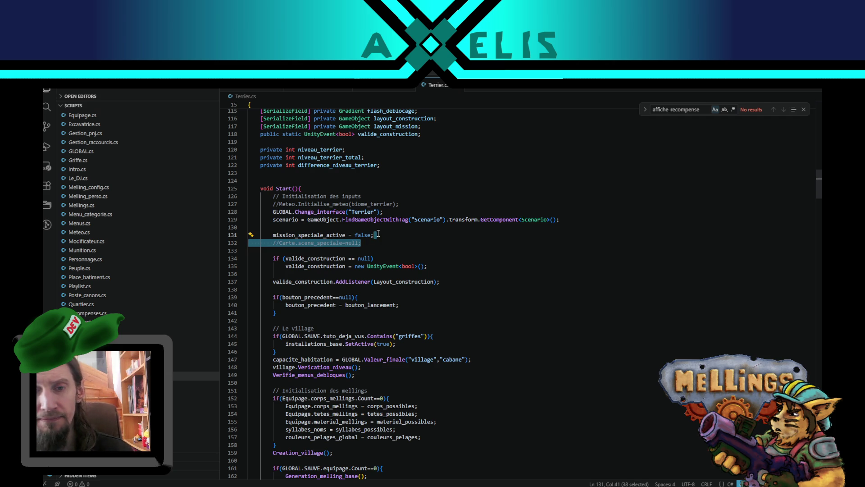
key("BackSpace")
- Go to the Chargement_hub method and select its Verifie_retour_gravas call
scroll(290, 207, "down", 3)
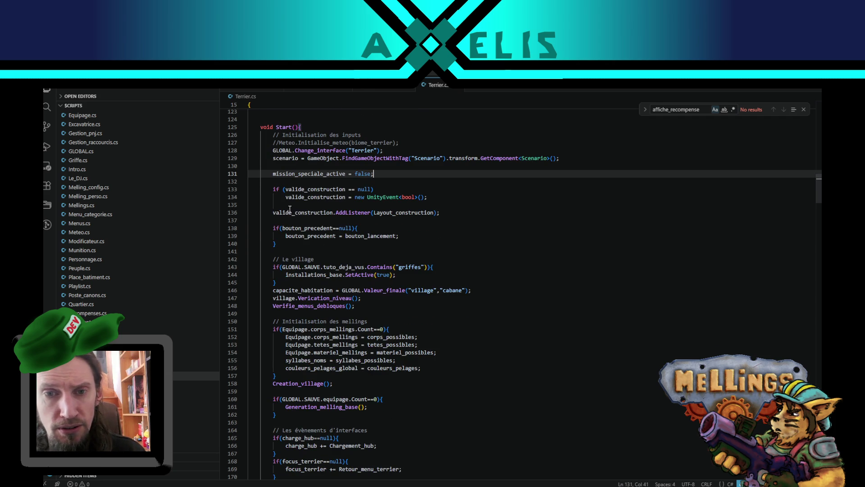
scroll(307, 224, "down", 2)
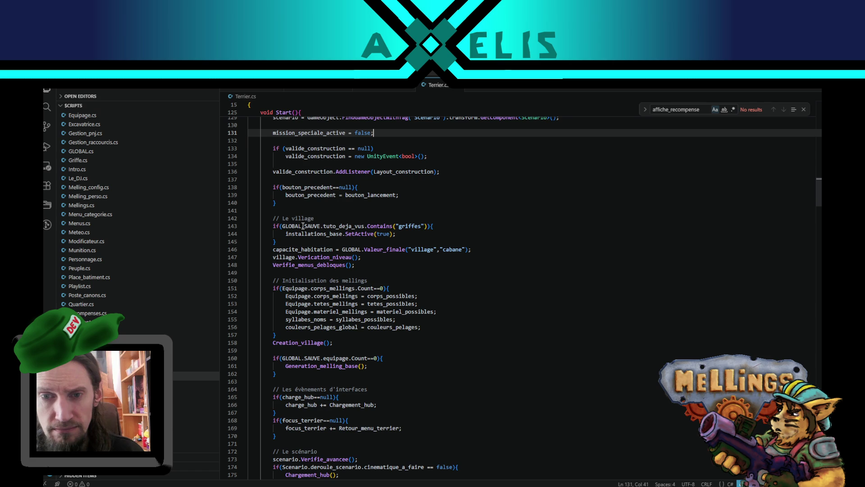
scroll(303, 225, "down", 2)
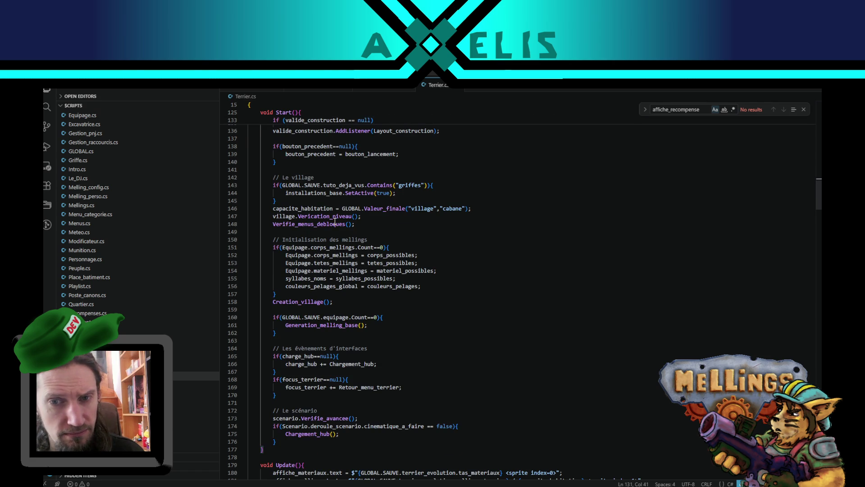
scroll(335, 222, "down", 4)
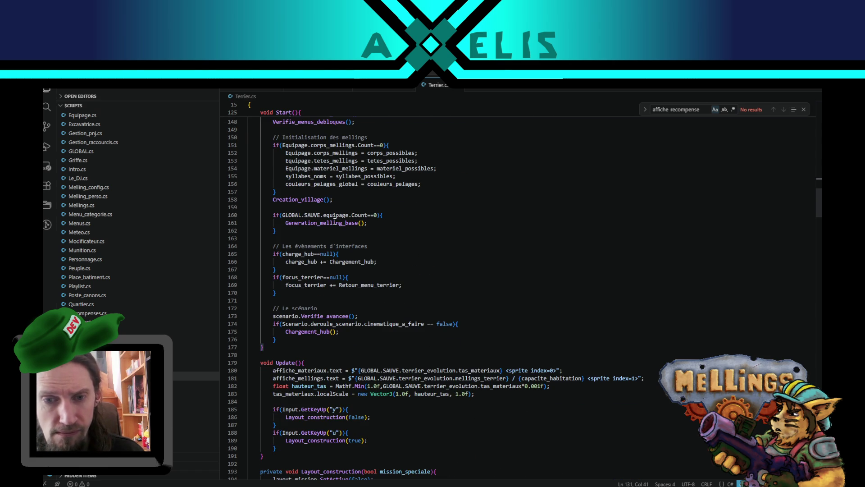
double_click(298, 332)
scroll(486, 323, "down", 11)
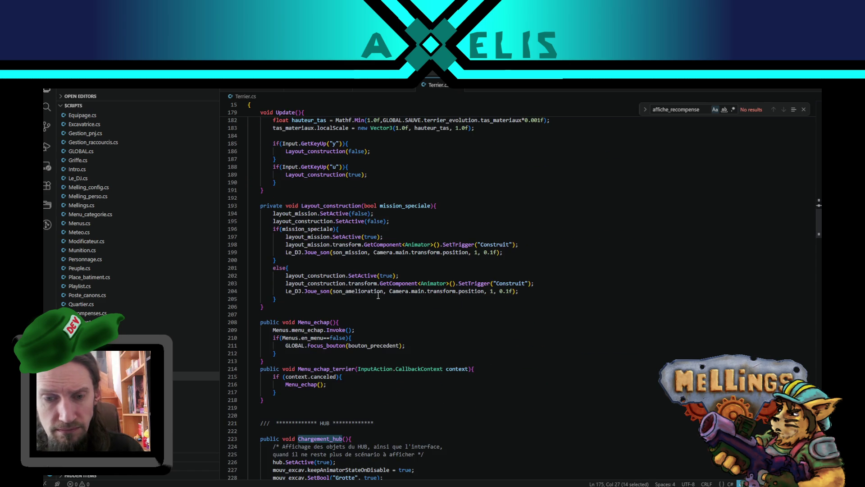
scroll(370, 291, "down", 6)
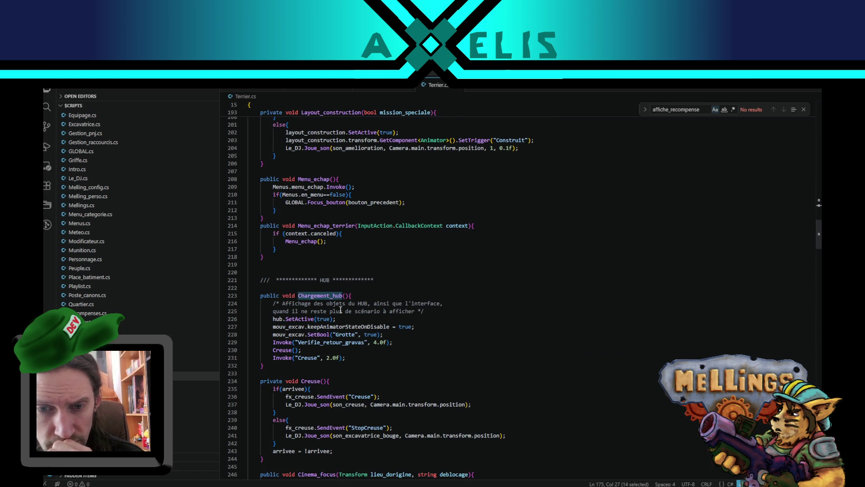
double_click(315, 342)
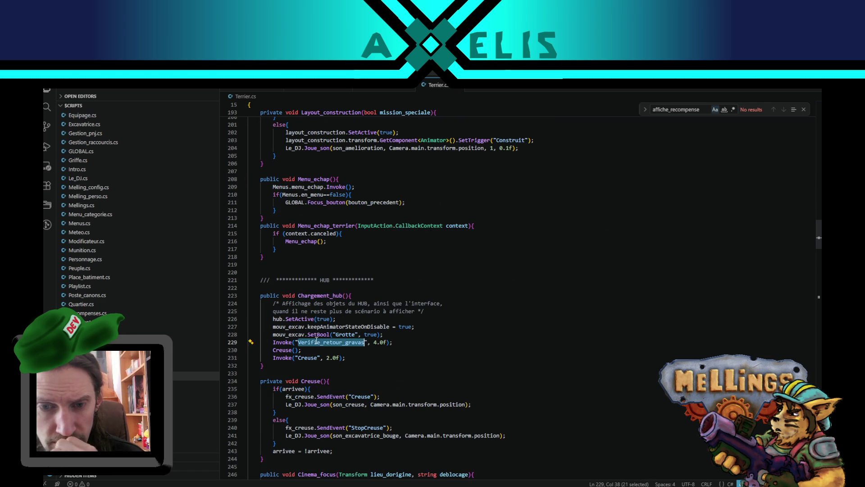
- Search for Verifie_retour_gravas and jump to its definition at line 328
key("ctrl+f")
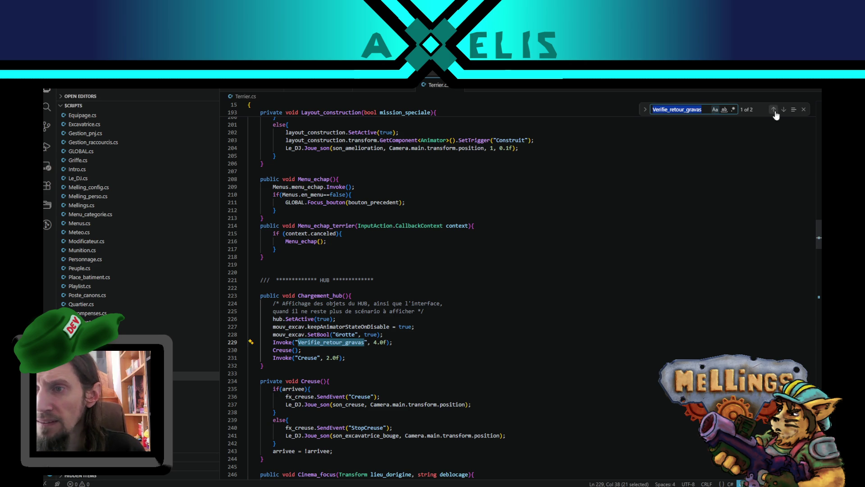
left_click(785, 110)
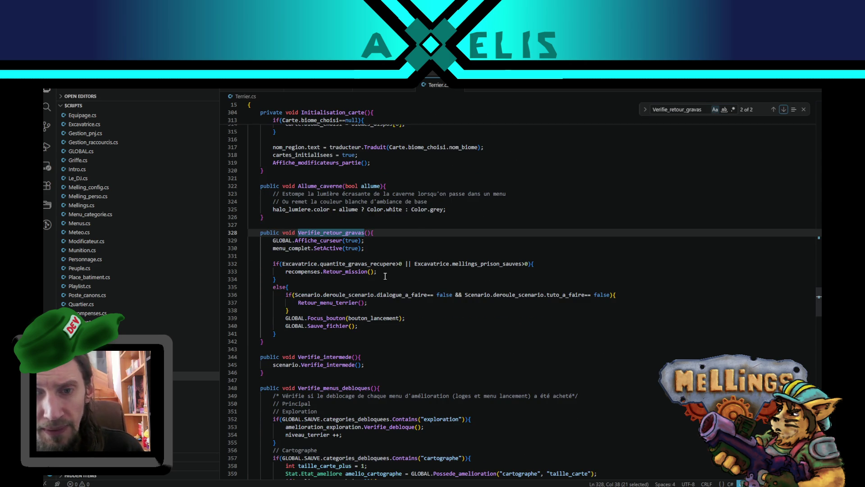
scroll(385, 275, "up", 3)
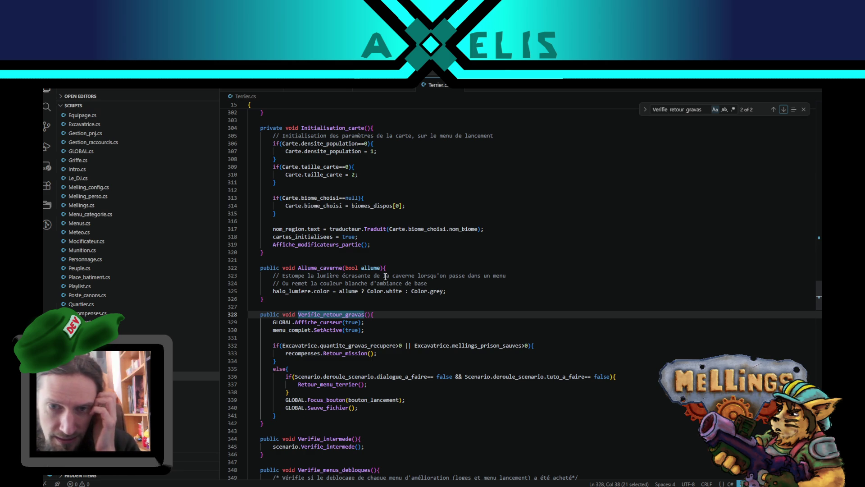
scroll(386, 272, "up", 2)
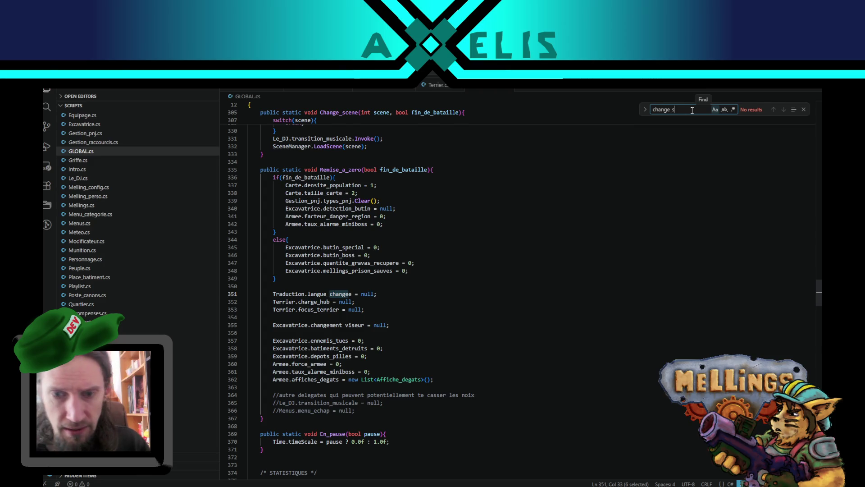
- Find Change_scene in GLOBAL.cs with Match Case off and highlight the Le_DJ.nouvelle_playliste assignments
left_click(715, 110)
left_click(715, 110)
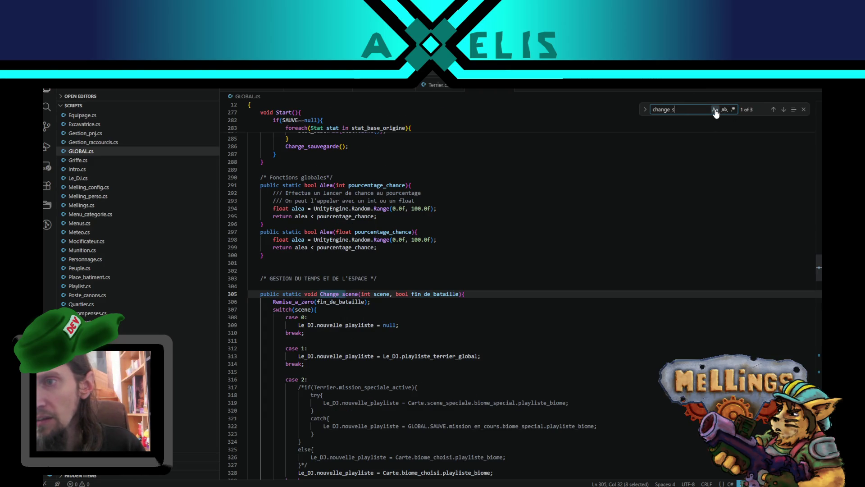
scroll(439, 323, "down", 4)
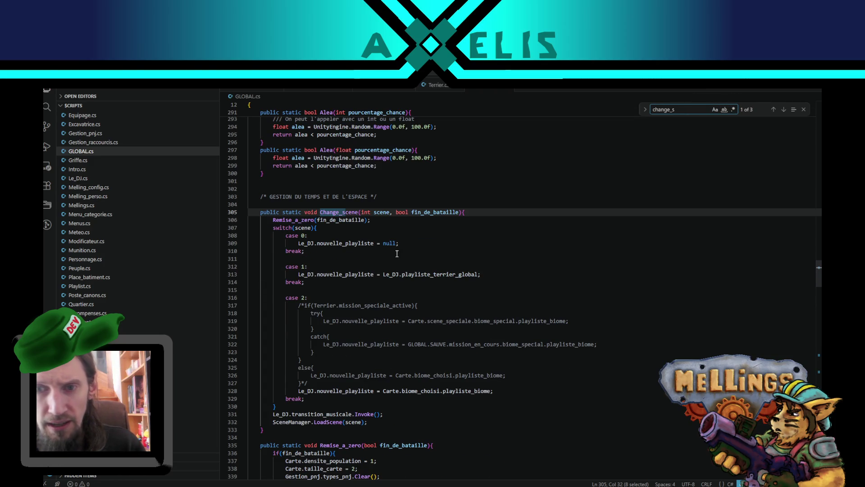
double_click(312, 243)
left_click(365, 242, "shift")
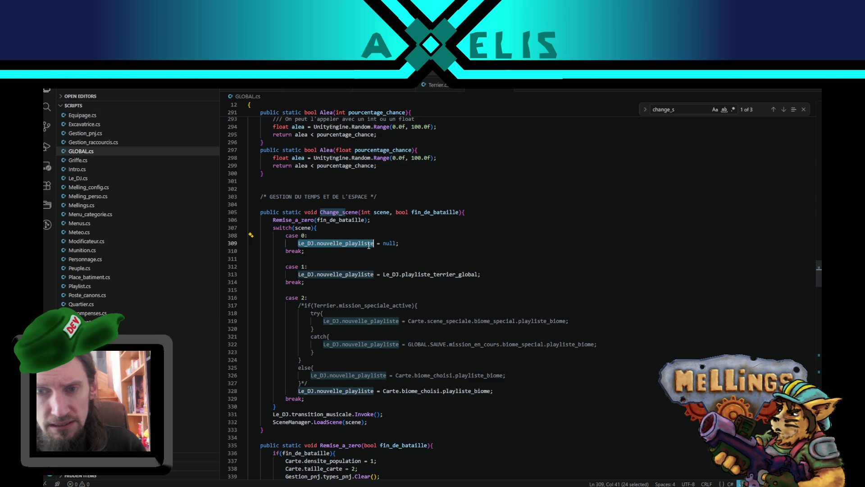
- Examine the terrier playlist assignment, Terrier.mission_speciale_active condition and case 2 in Change_scene
double_click(394, 275)
left_click(477, 274, "shift")
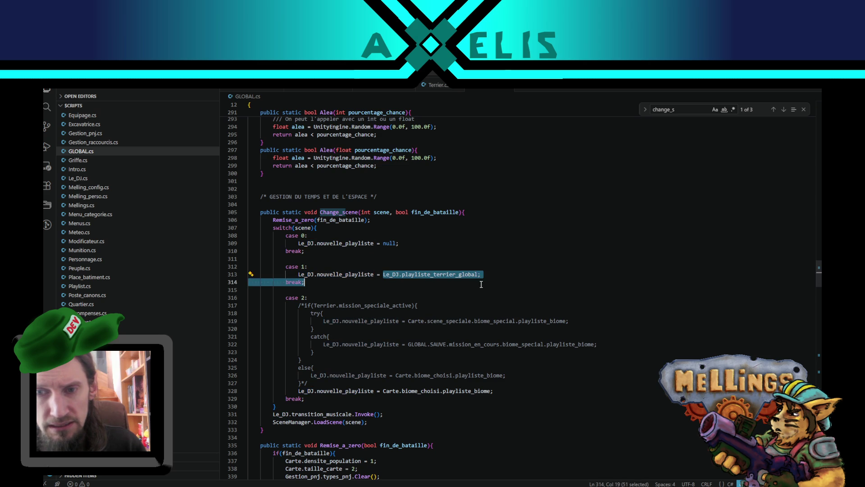
scroll(342, 225, "down", 4)
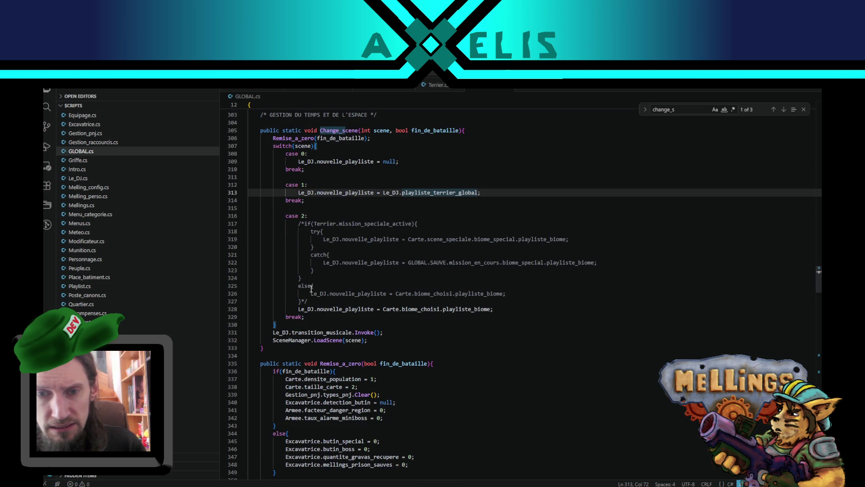
left_click(330, 223)
double_click(331, 224)
left_click_drag(330, 224, 380, 222)
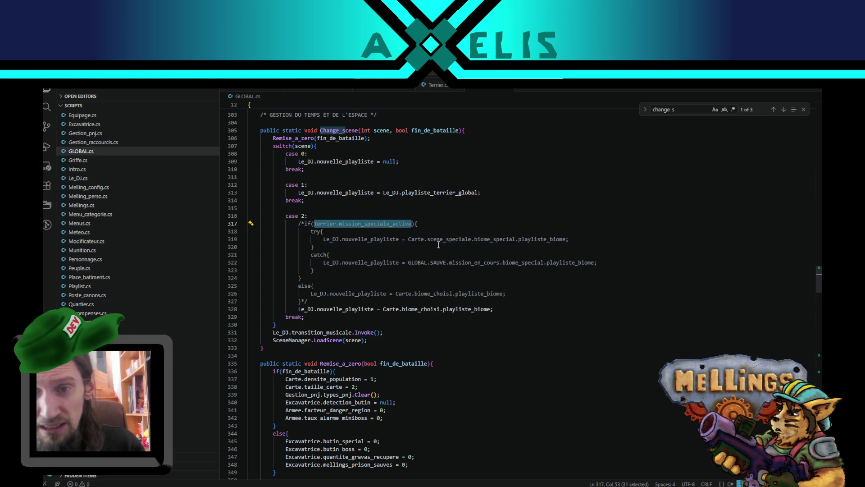
scroll(346, 225, "up", 1)
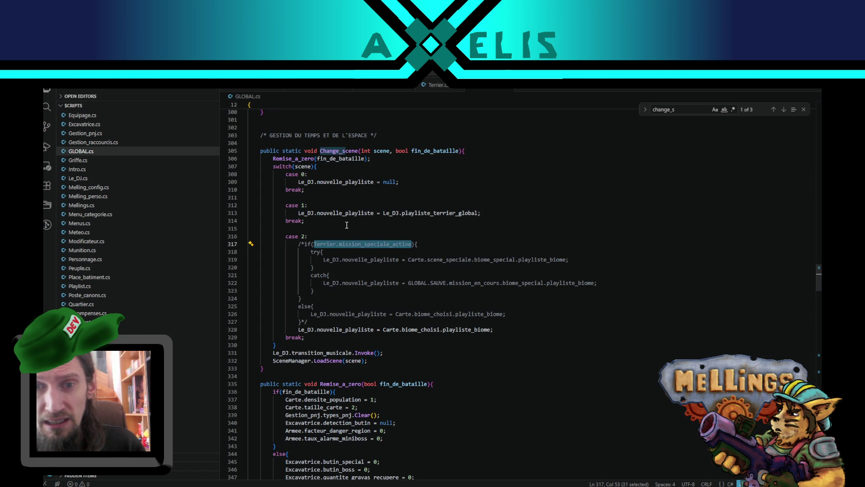
left_click(301, 167)
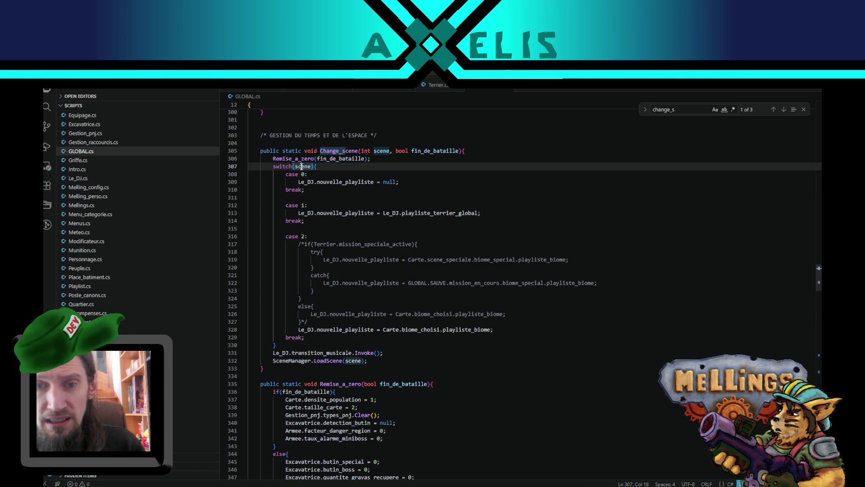
left_click(312, 235)
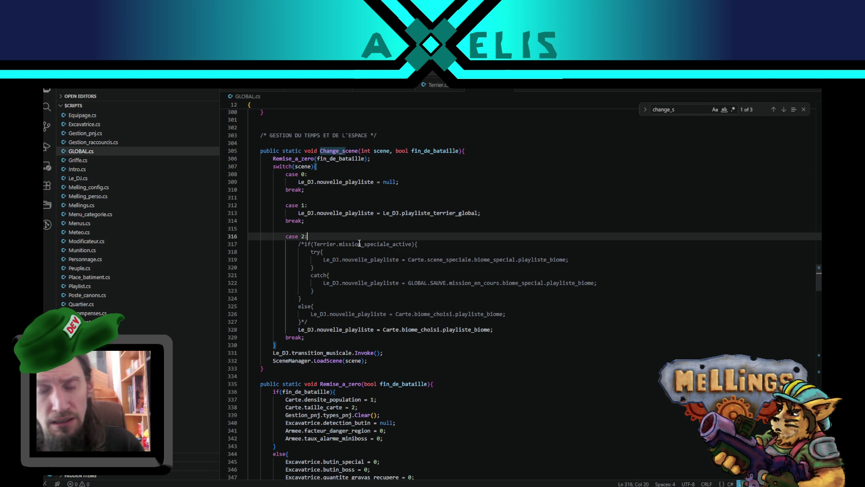
- Search for transition_musicale from line 331 and open Le_DJ.cs
scroll(331, 308, "down", 3)
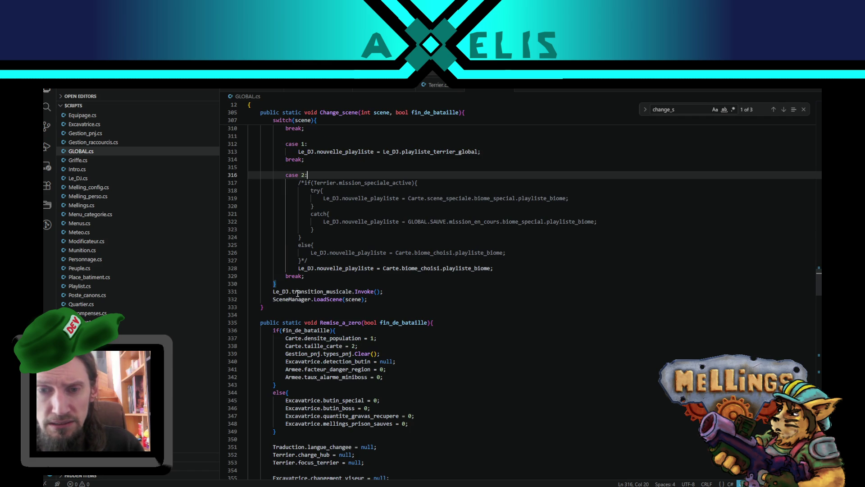
double_click(339, 292)
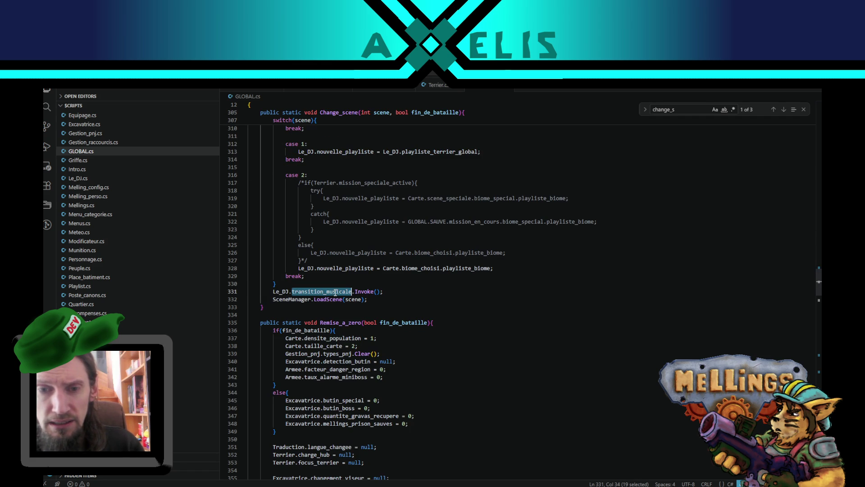
key("ctrl+f")
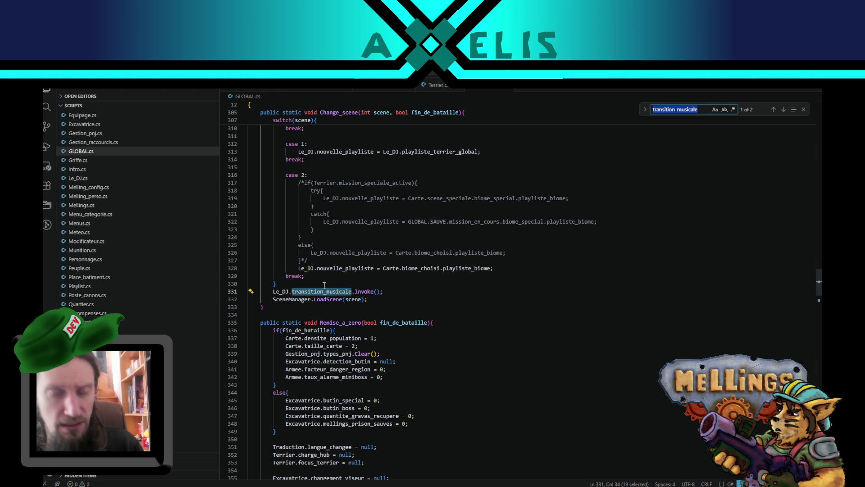
left_click(96, 178)
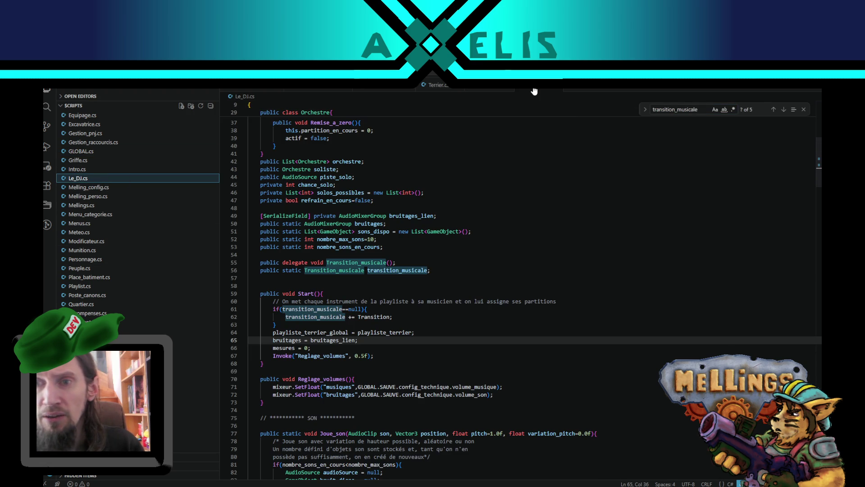
- Cycle through the transition_musicale matches in Le_DJ.cs, including its declaration and Start() subscription
scroll(308, 190, "down", 4)
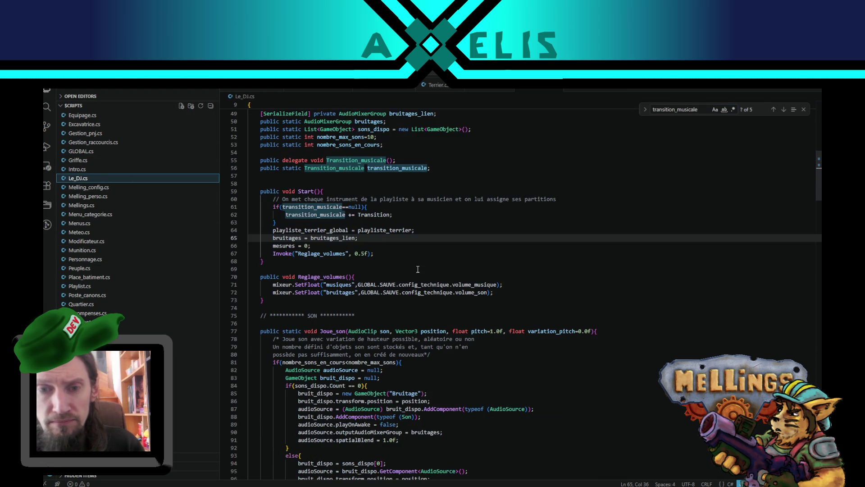
double_click(308, 191)
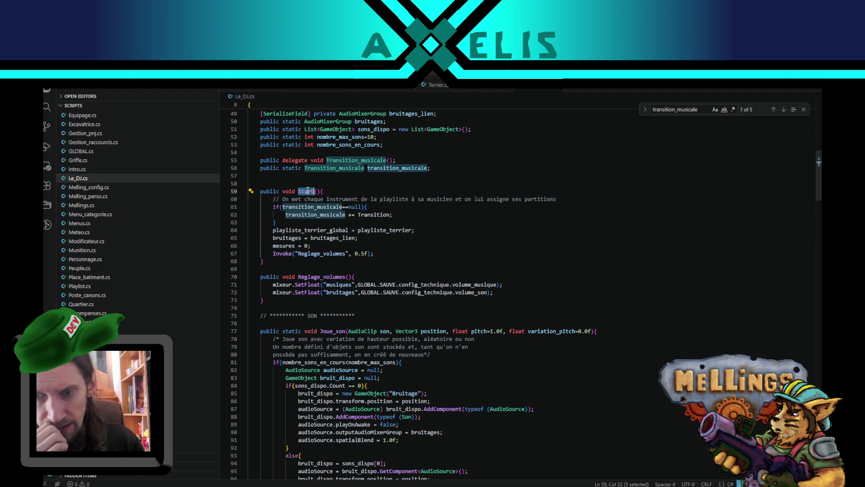
scroll(344, 282, "down", 5)
scroll(339, 336, "up", 2)
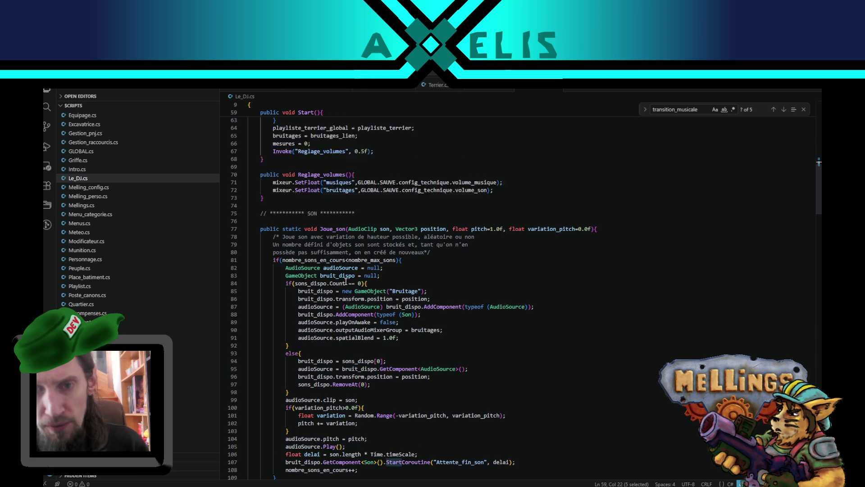
scroll(341, 305, "down", 5)
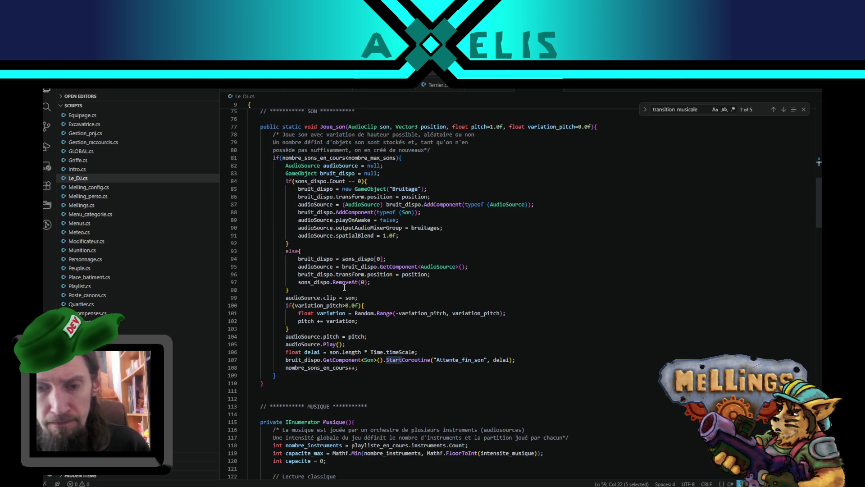
scroll(343, 291, "down", 10)
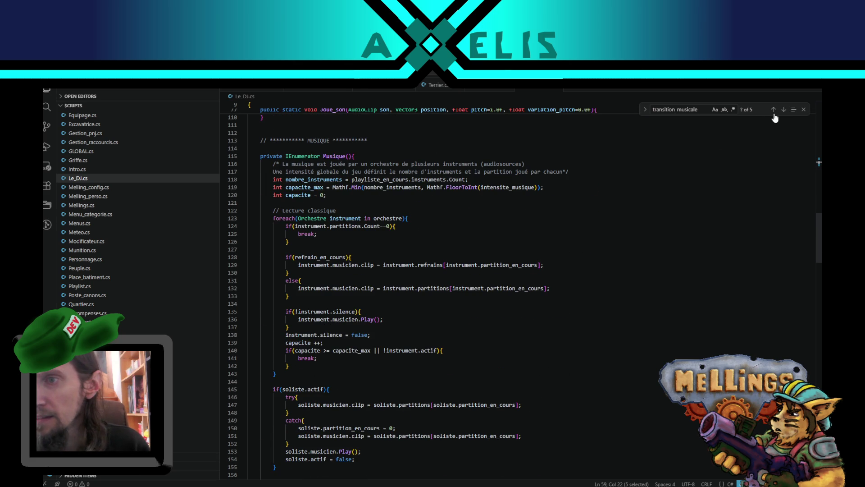
left_click(784, 110)
left_click(783, 110)
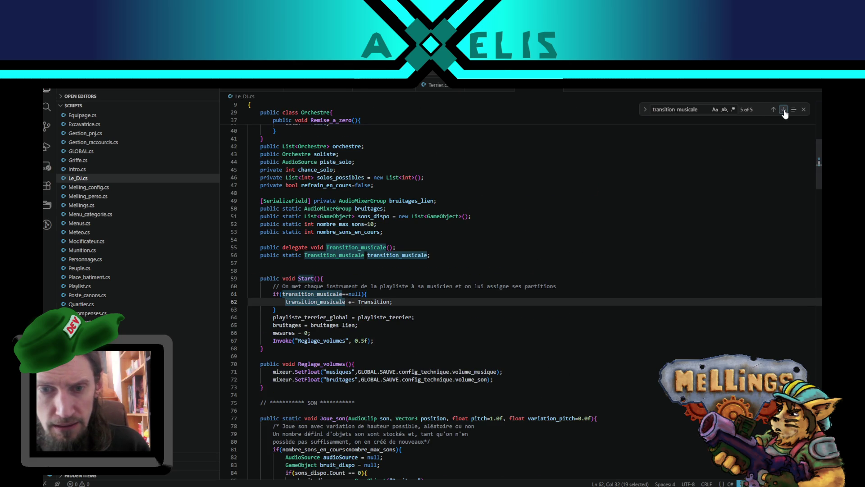
left_click(784, 110)
left_click(783, 110)
- Search Le_DJ.cs for Transition, starting from line 62
scroll(538, 401, "down", 4)
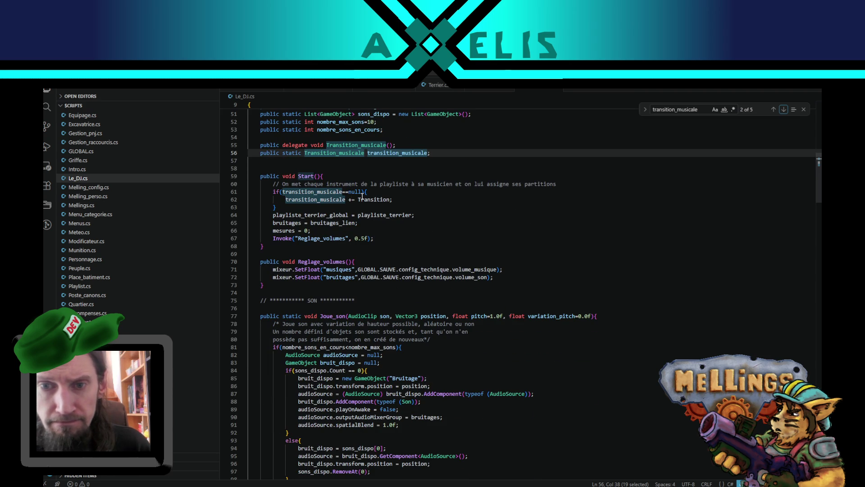
left_click(367, 199)
double_click(367, 200)
key("ctrl+f")
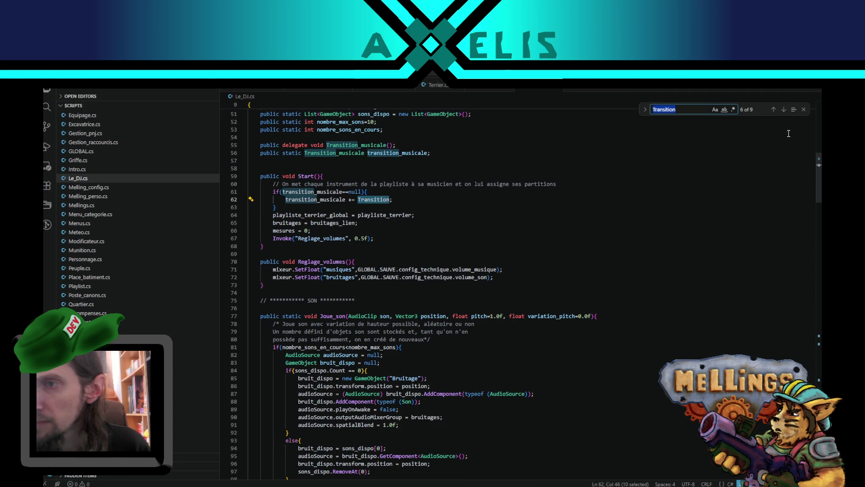
- Jump to the Transition method and read through the Fade_inout coroutine to line 257
left_click(784, 110)
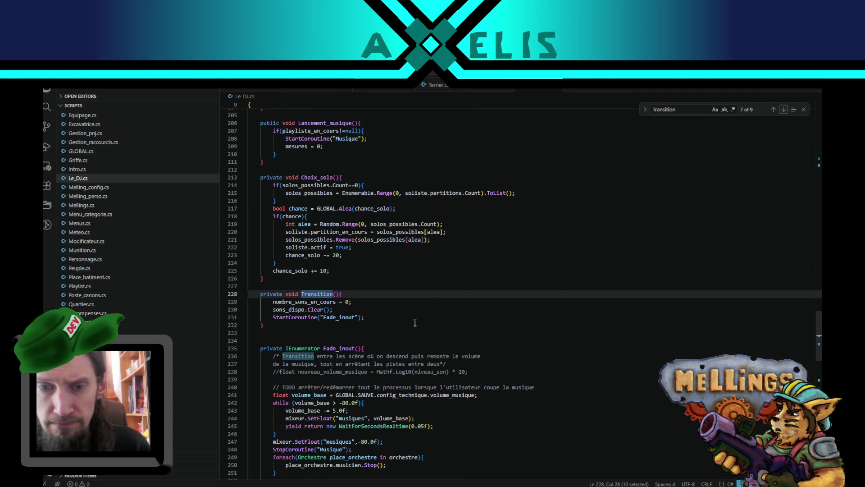
scroll(323, 318, "down", 3)
double_click(336, 255)
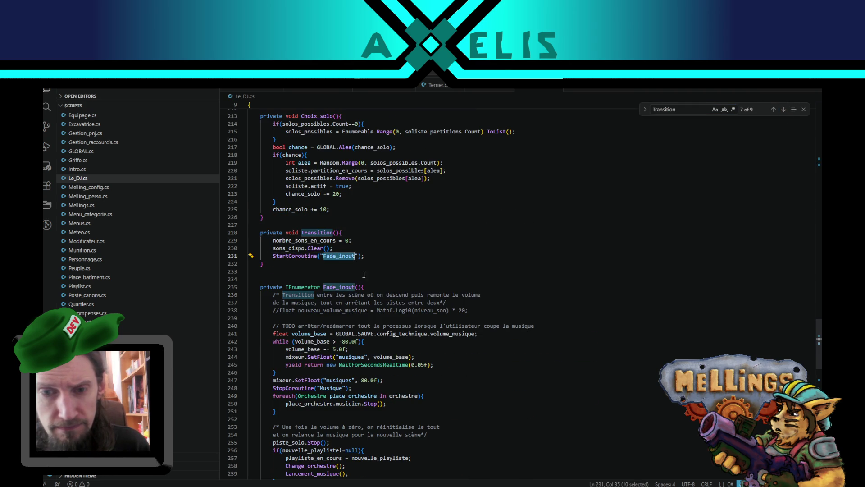
scroll(525, 407, "down", 4)
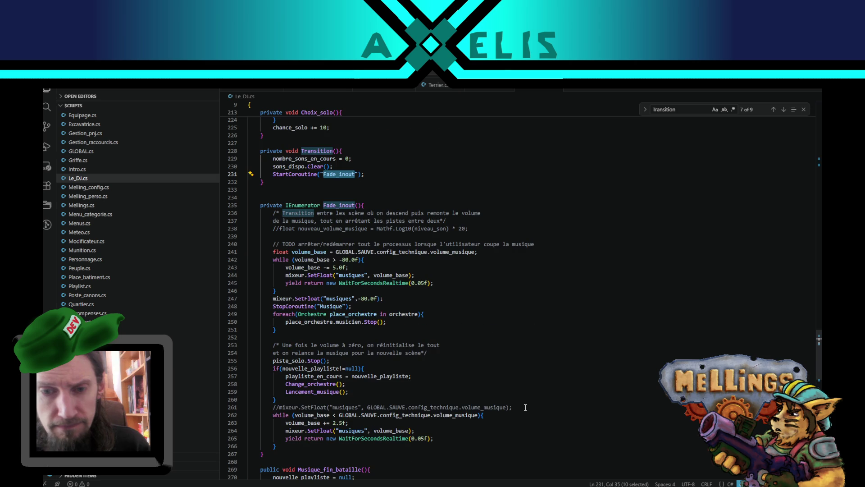
left_click(439, 378)
- Review the Musique_fin coroutine
scroll(409, 331, "up", 4)
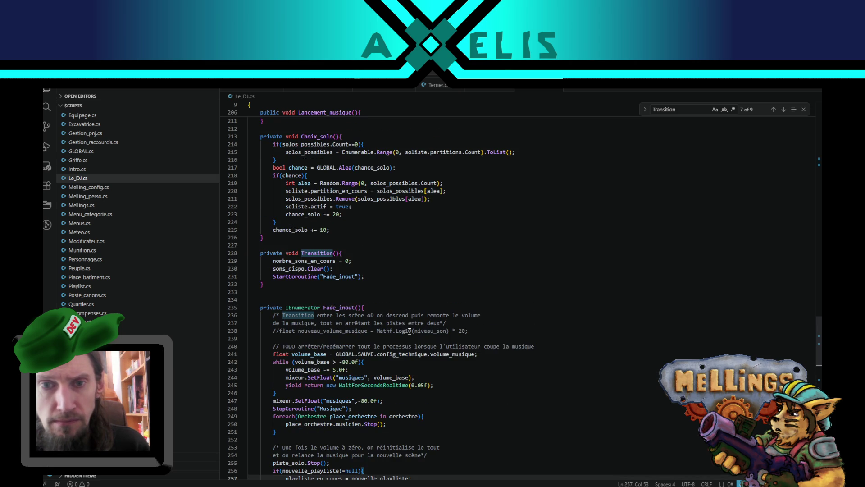
scroll(413, 313, "up", 3)
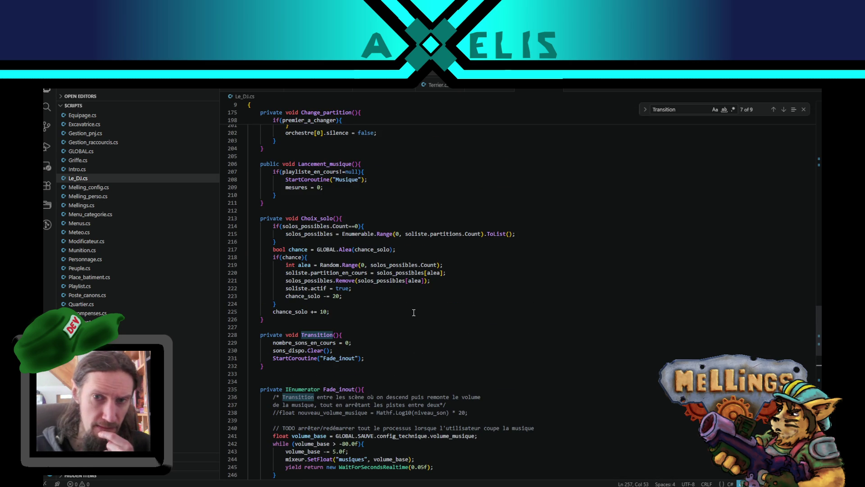
scroll(343, 255, "up", 3)
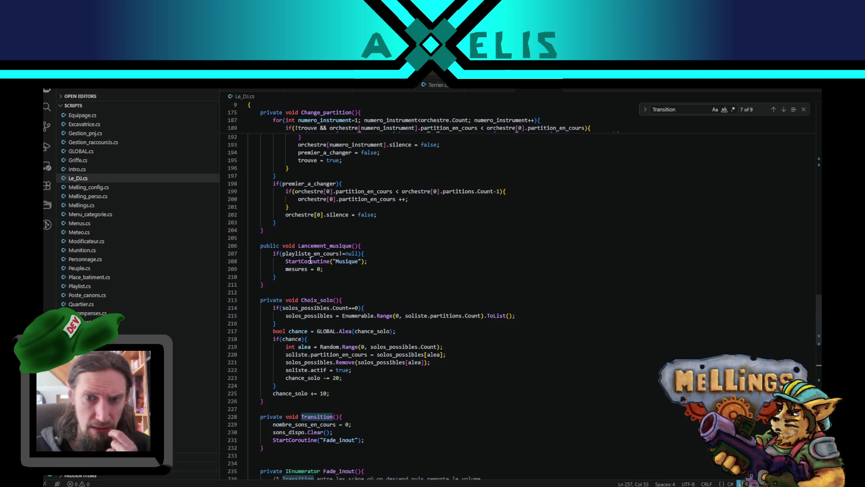
scroll(348, 255, "down", 14)
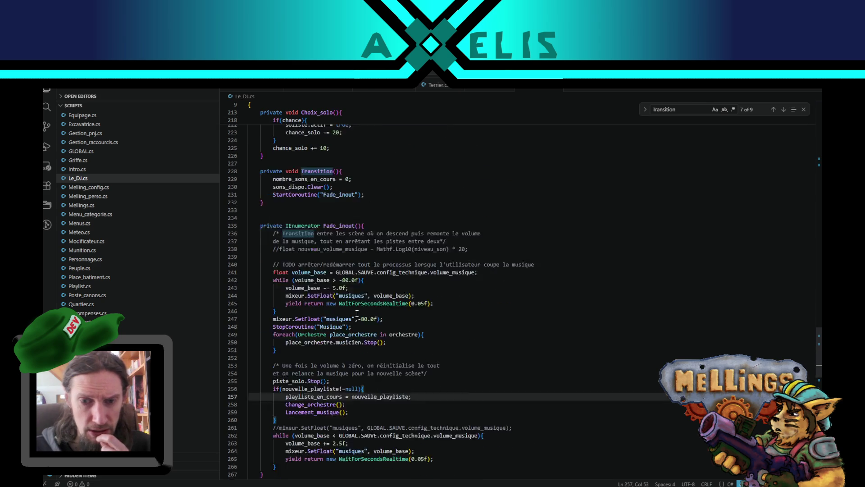
scroll(354, 331, "down", 4)
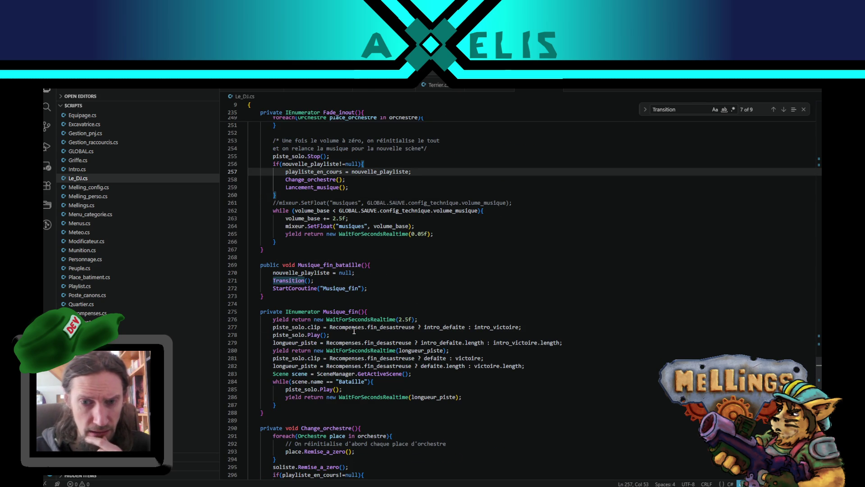
double_click(348, 311)
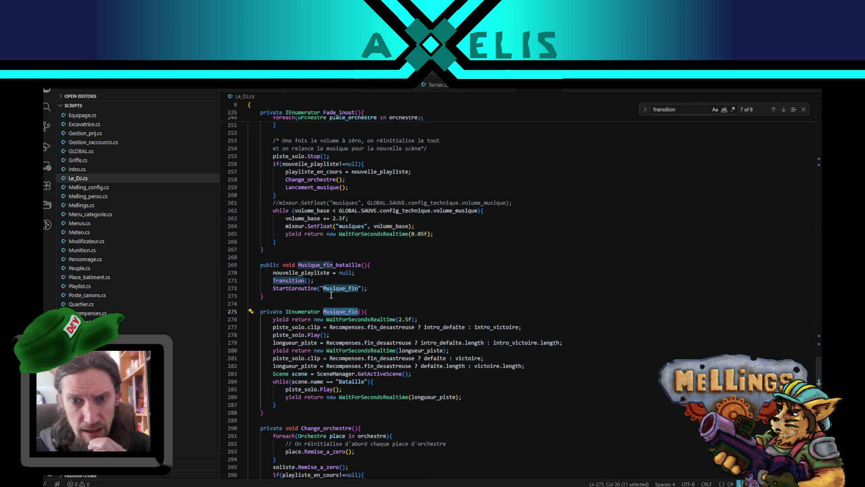
- Inspect Musique_fin_bataille and the end of Change_orchestre, reselecting Musique_fin_bataille
scroll(286, 220, "down", 3)
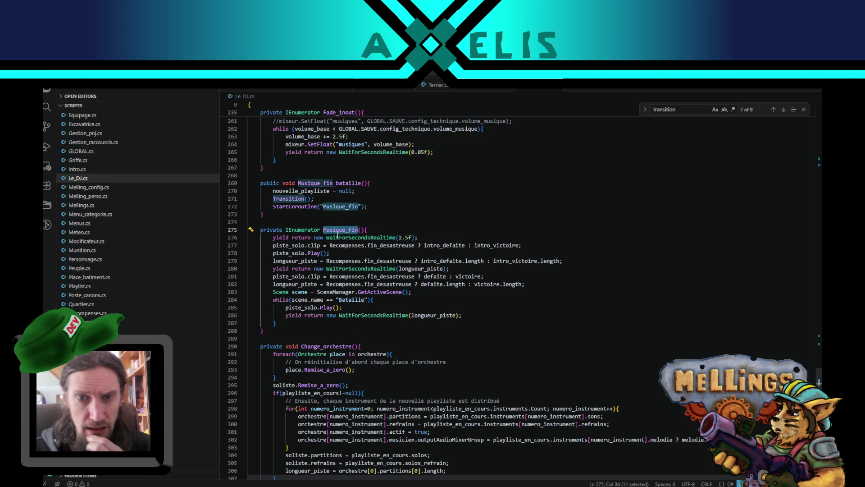
double_click(346, 185)
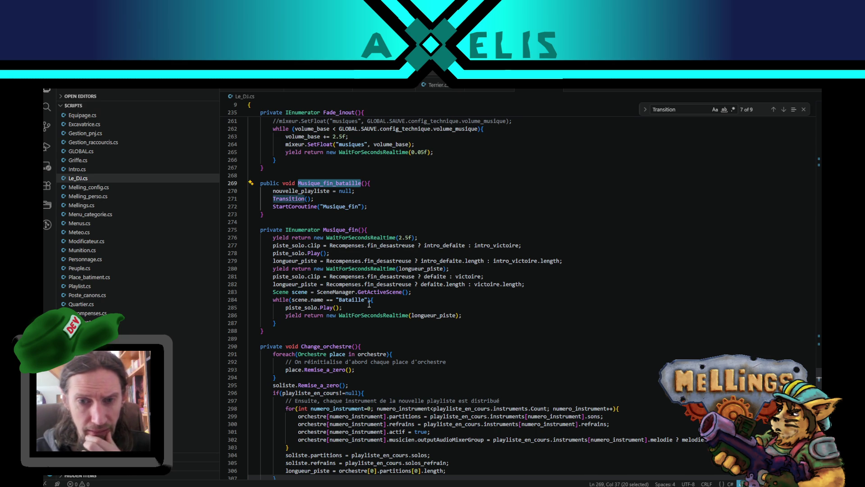
scroll(419, 304, "down", 3)
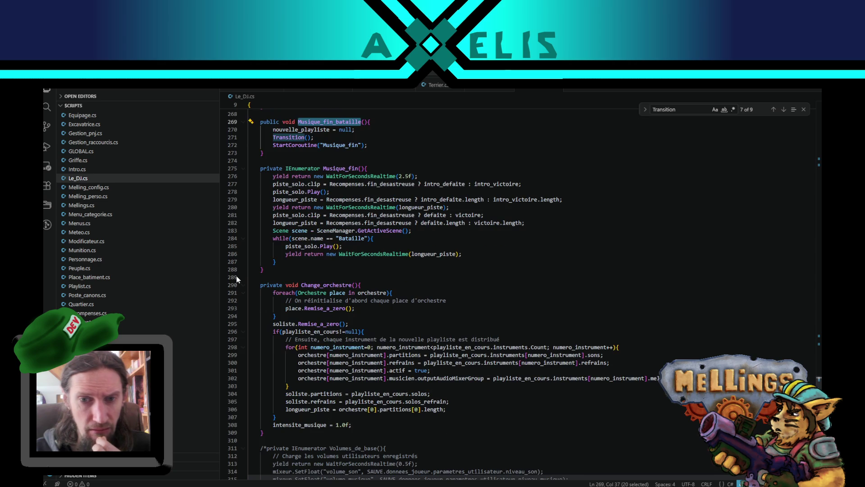
scroll(382, 245, "down", 3)
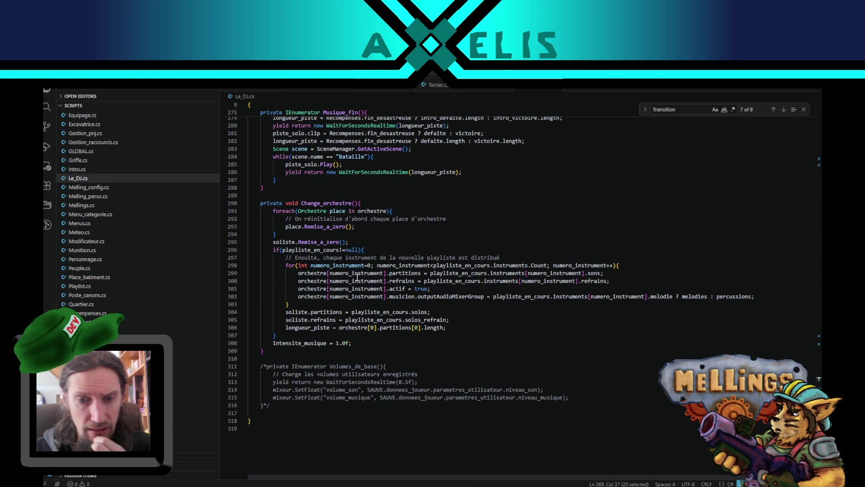
left_click(270, 352)
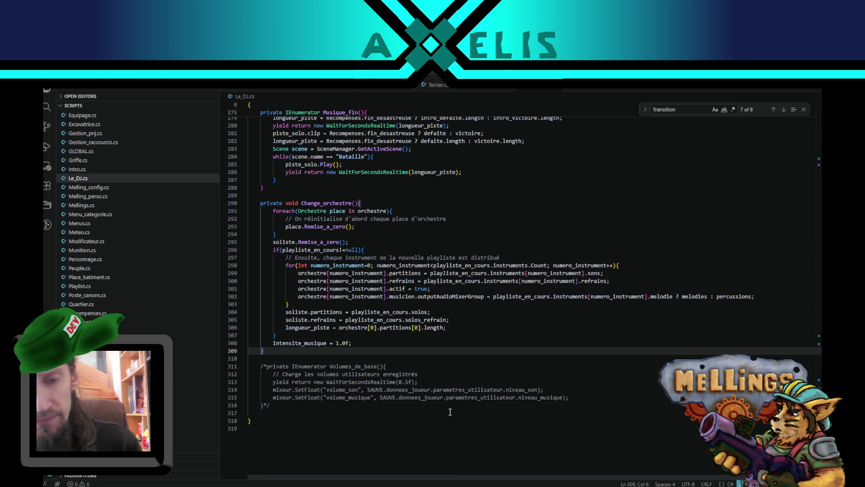
scroll(351, 407, "up", 4)
scroll(351, 407, "up", 5)
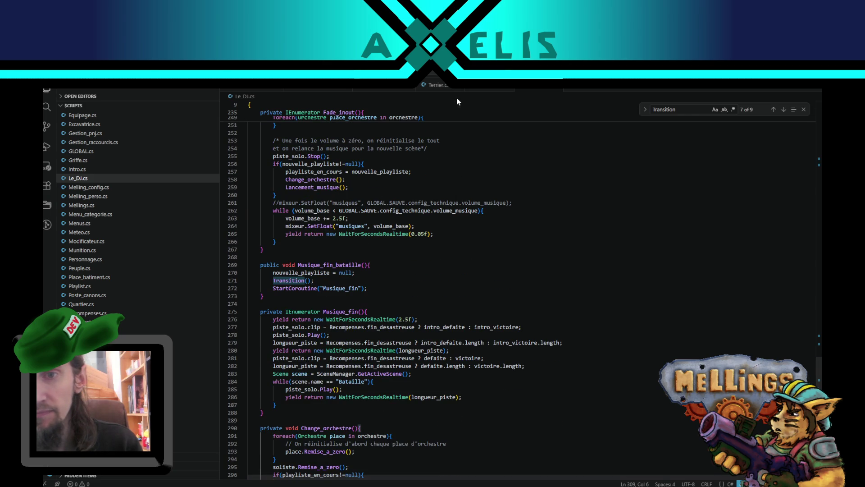
double_click(327, 264)
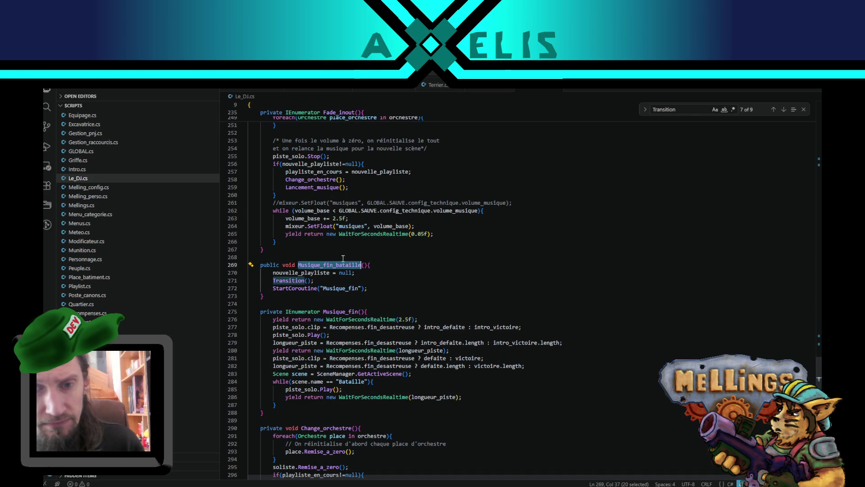
- Search the project for Musique_fin_bataille and select the DJ lookup and call lines in Excavatrice.cs
left_click(46, 107)
key("ctrl+shift+f")
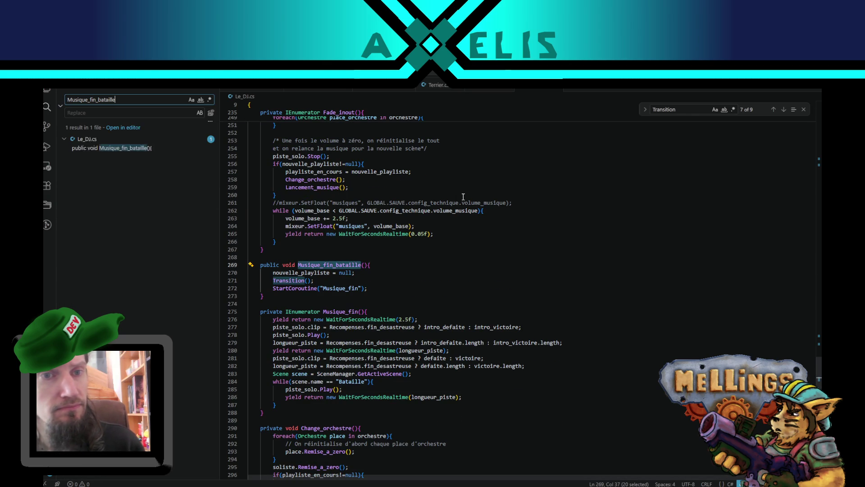
left_click(101, 148)
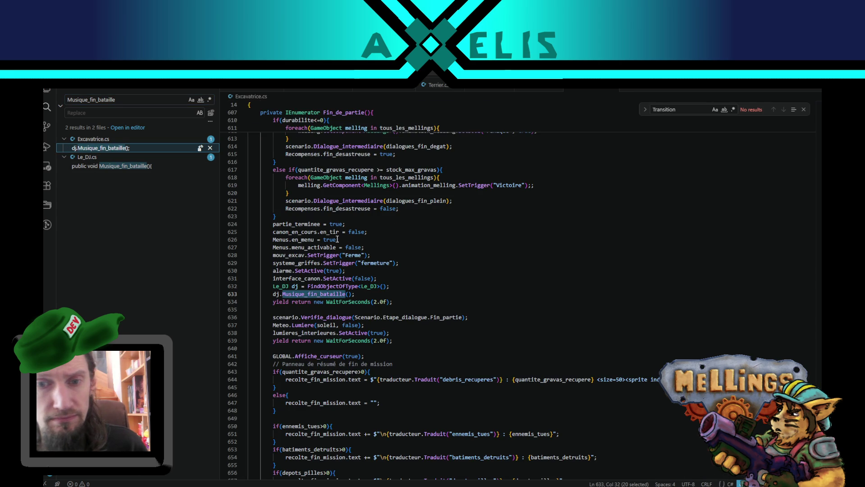
double_click(276, 293)
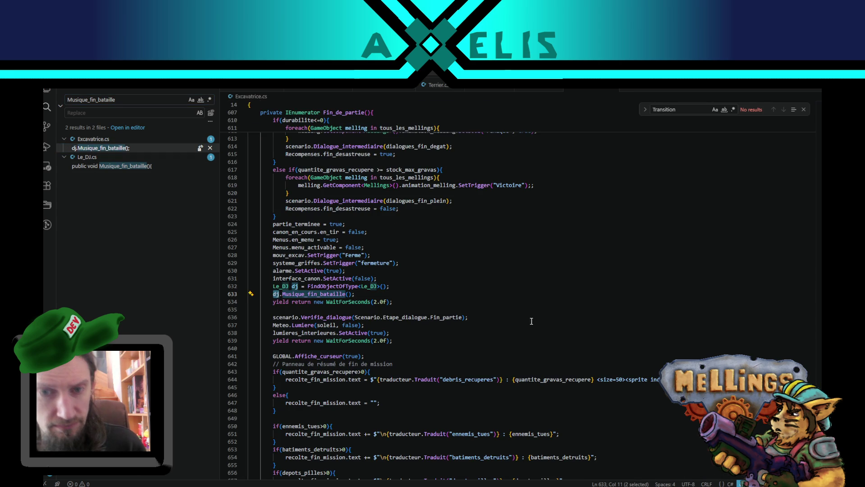
mouse_move(358, 295)
left_mouse_down()
mouse_move(252, 286)
mouse_move(273, 286)
left_mouse_up()
key("ctrl+c")
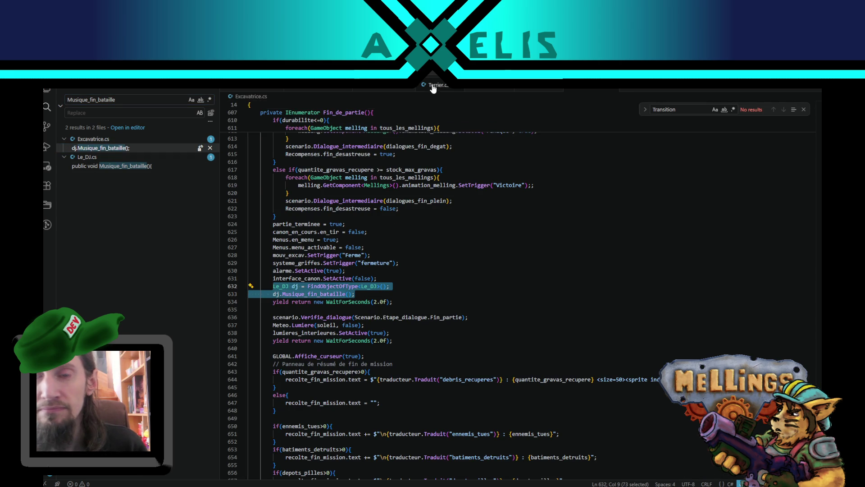
- Locate the Retour_mission call on line 333 in Terrier.cs's Verifie_retour_gravas
left_click(436, 85)
scroll(386, 317, "down", 3)
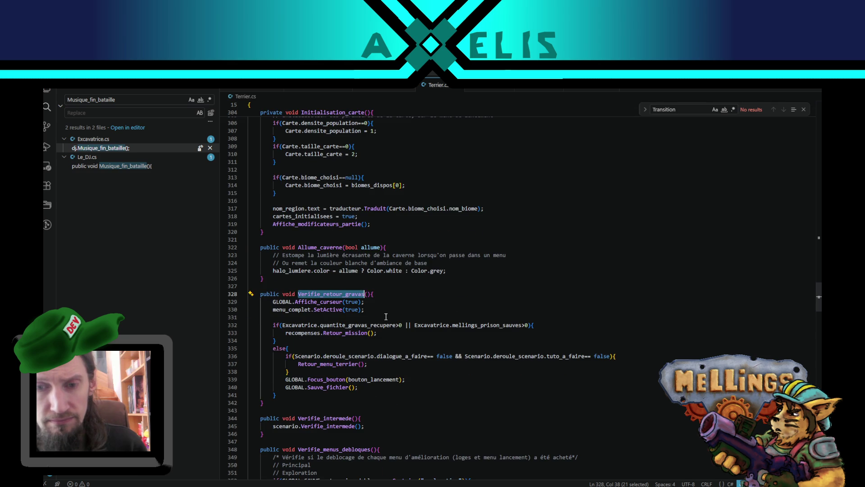
left_click(375, 296)
scroll(335, 338, "down", 3)
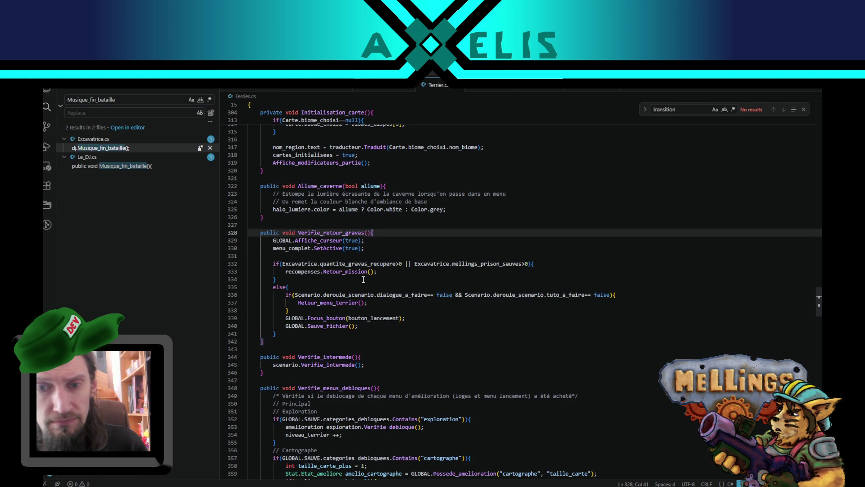
double_click(317, 272)
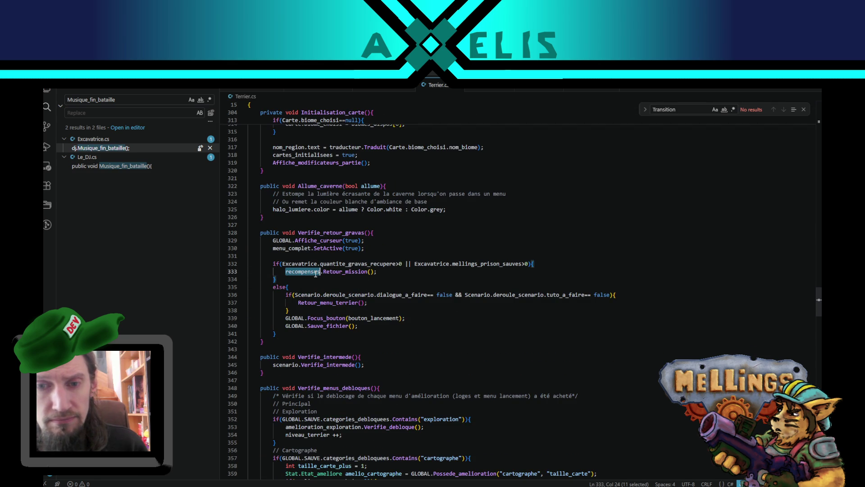
left_click(350, 276)
double_click(353, 272)
left_click(382, 272)
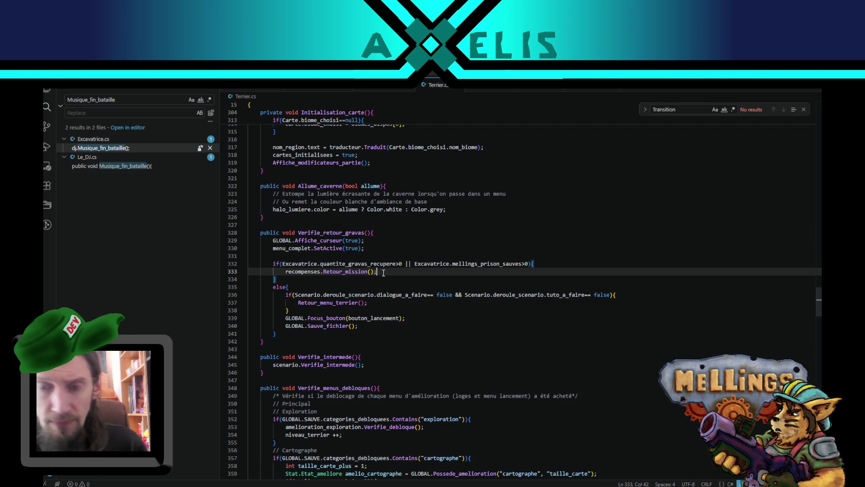
key("Return")
key("ctrl+z")
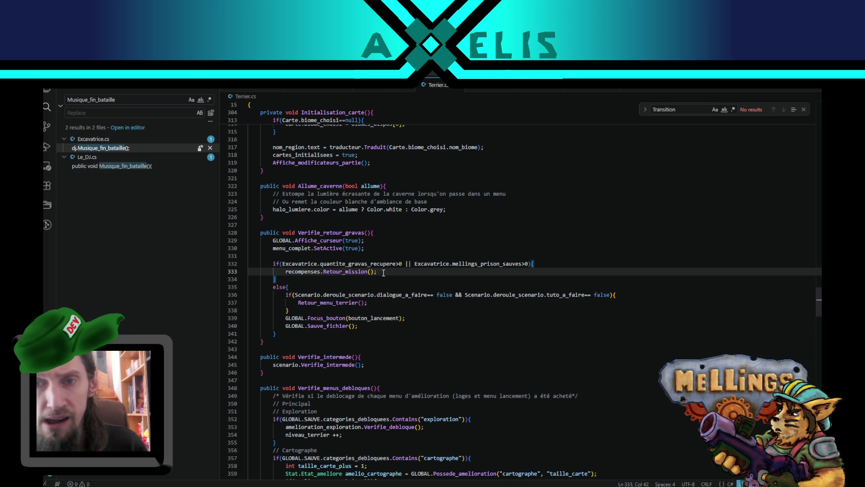
- Search Retour_mission and bring up its definition in Recompenses.cs
left_click(375, 91)
scroll(491, 302, "down", 15)
left_click(436, 85)
double_click(345, 272)
key("ctrl+f")
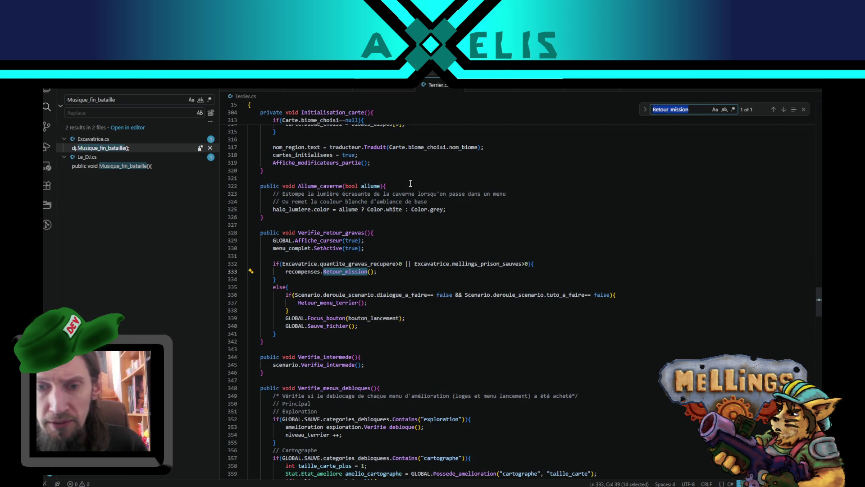
left_click(368, 92)
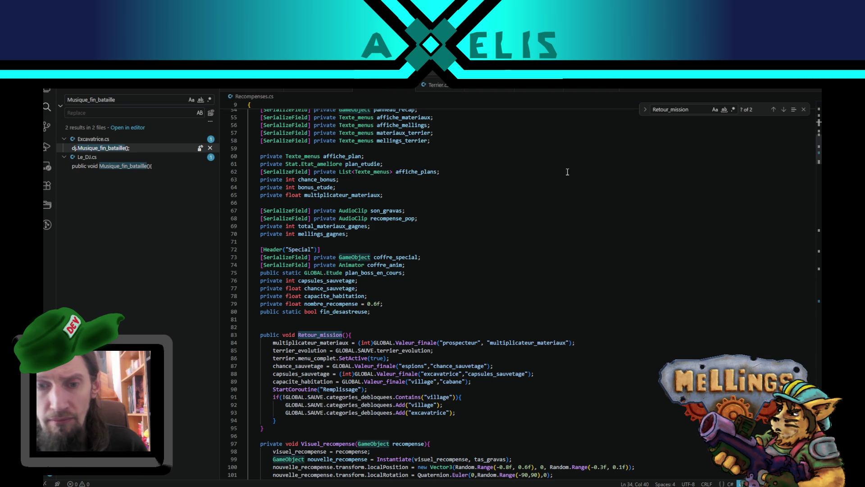
- Paste the FindObjectOfType<Le_DJ>() lookup and music call at the top of Retour_mission
left_click(359, 211)
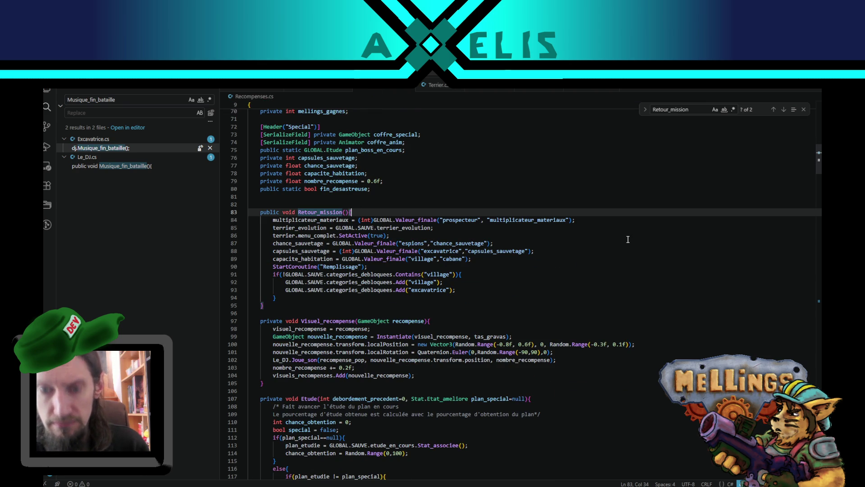
key("Return")
key("ctrl+v")
key("Return")
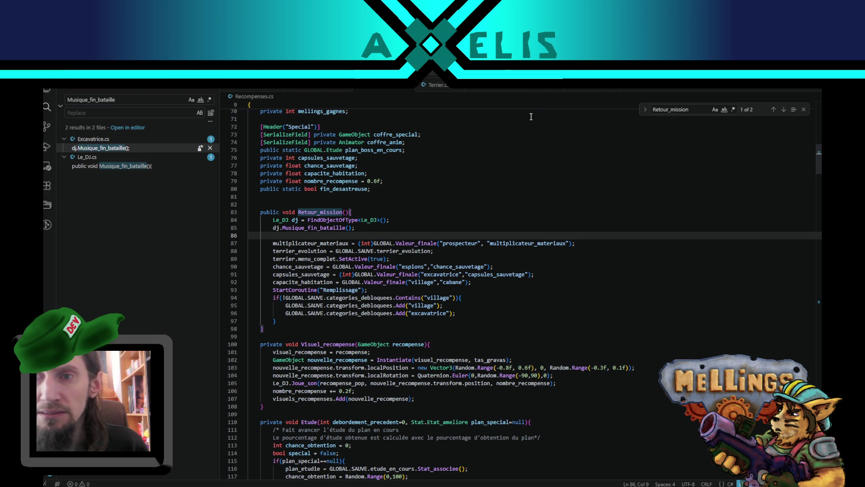
- Rename the pasted Musique_fin_bataille call to dj.Musique_loot()
double_click(314, 228)
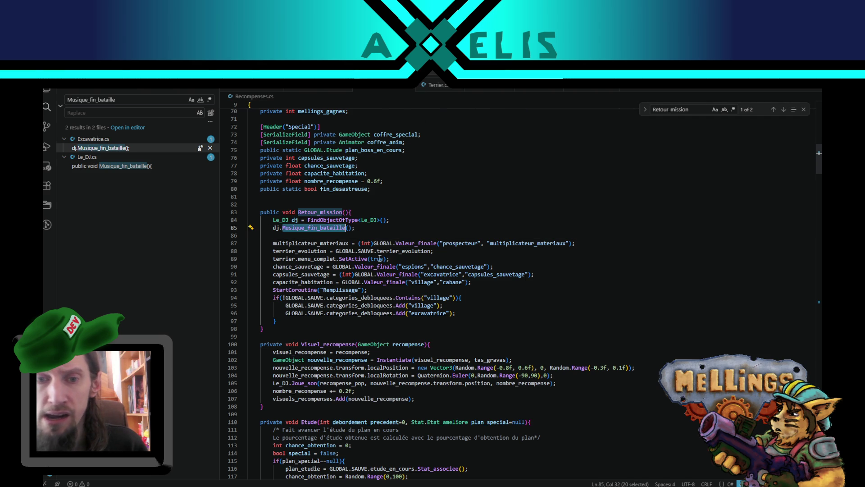
scroll(379, 258, "up", 3)
left_click(343, 295)
left_click_drag(346, 291, 309, 292)
type("loot")
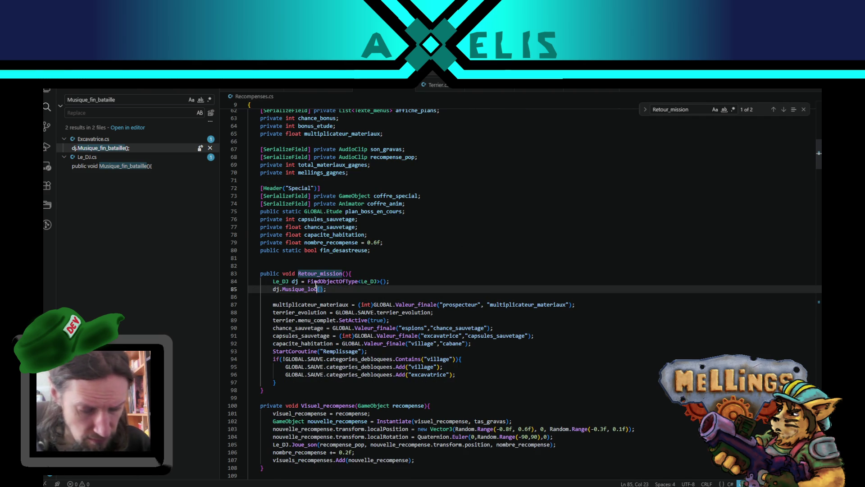
key("Escape")
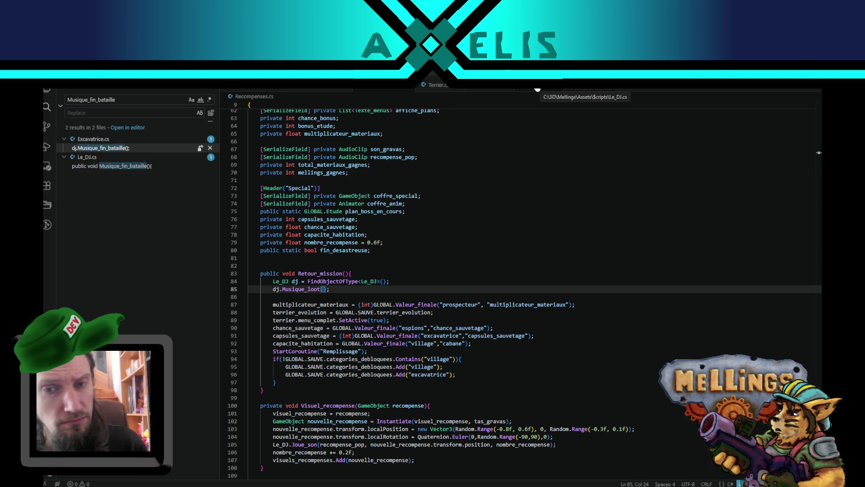
key("ctrl+d")
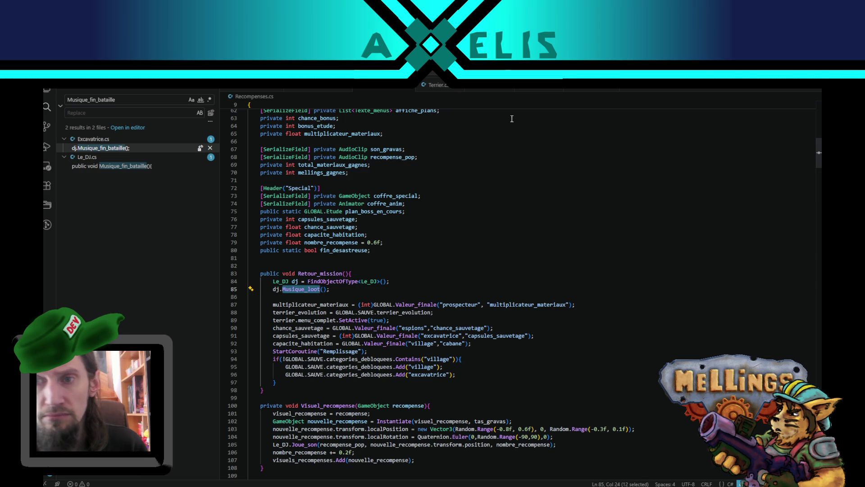
left_click(535, 93)
- Duplicate the Musique_fin_bataille method and rename the upper copy to Musique_loot
scroll(387, 291, "down", 1)
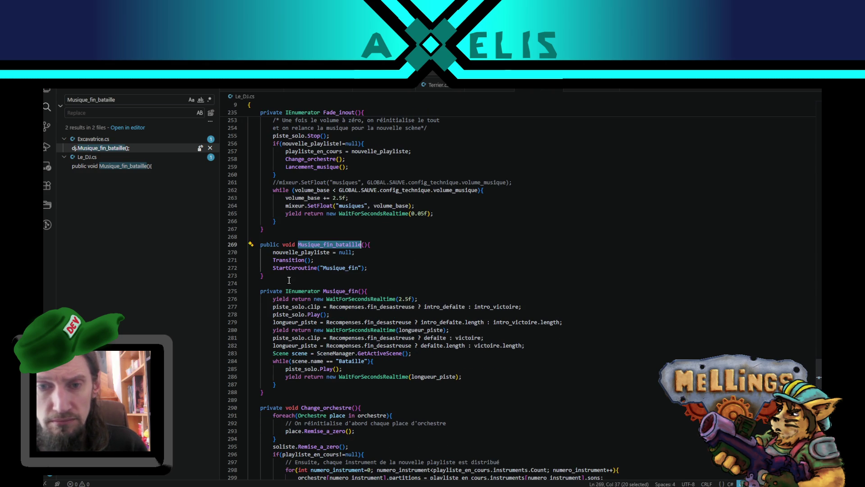
scroll(295, 281, "down", 3)
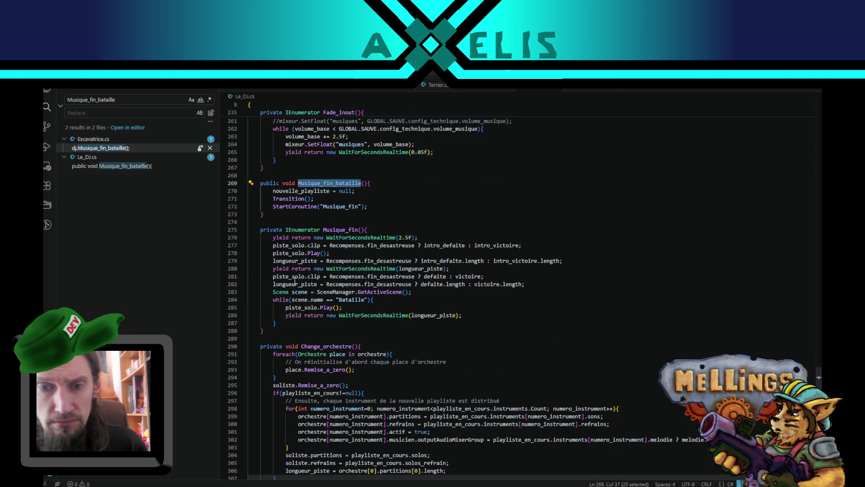
left_click(277, 330)
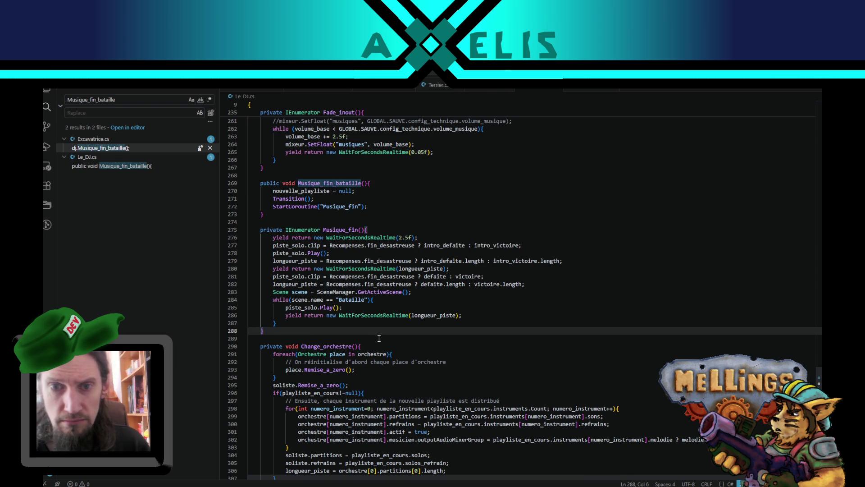
left_click_drag(266, 214, 273, 182)
key("shift+alt+Down")
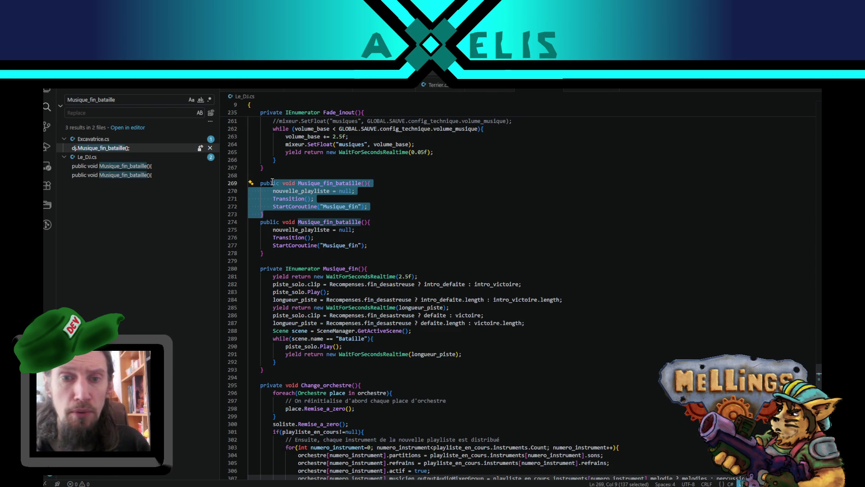
key("Left")
key("Return")
key("Up")
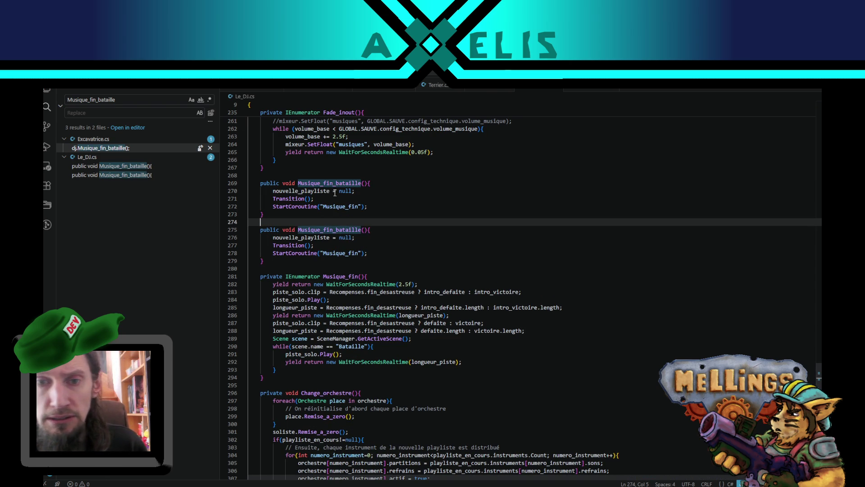
double_click(341, 182)
type("Musique_loot")
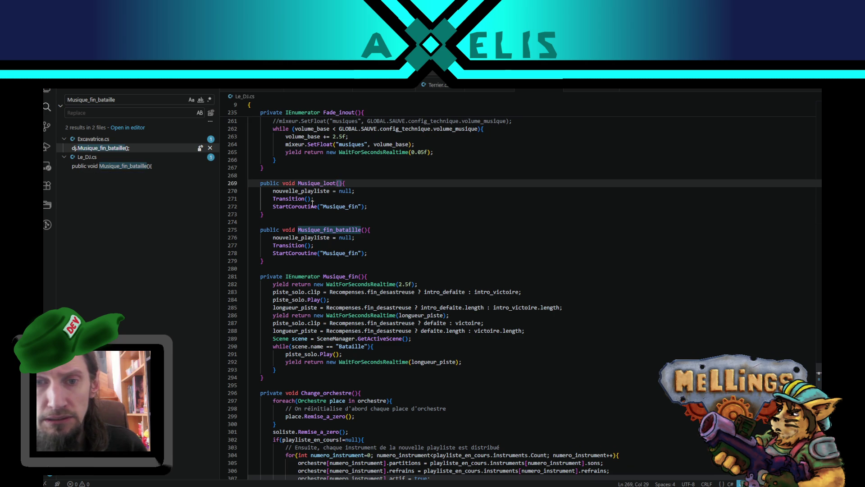
- Review the new method's Transition call and locate the Musique_fin coroutine header
double_click(291, 198)
scroll(390, 255, "up", 2)
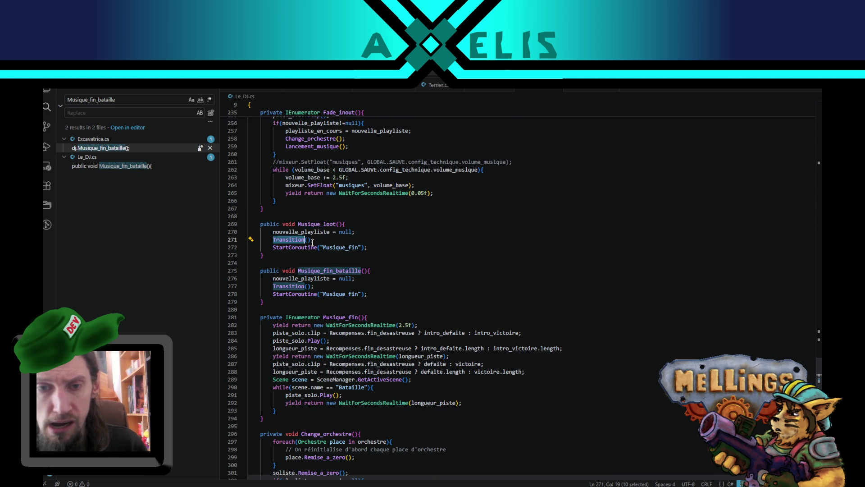
double_click(333, 248)
scroll(441, 272, "down", 3)
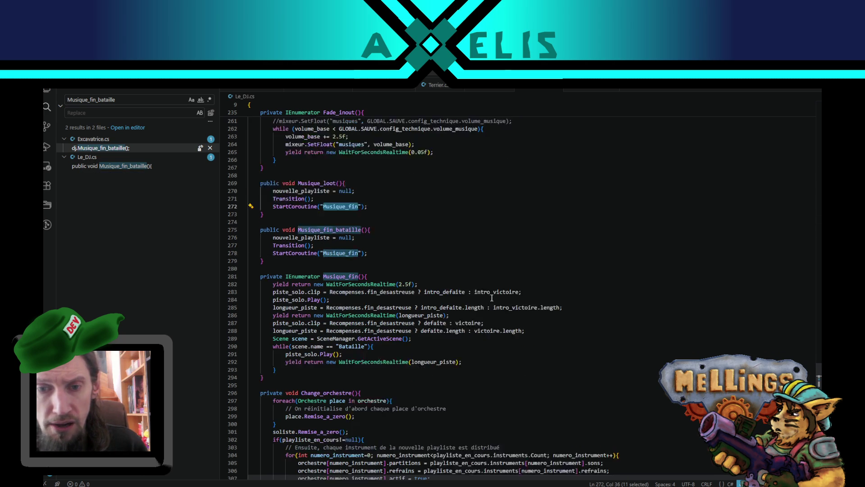
scroll(298, 317, "up", 3)
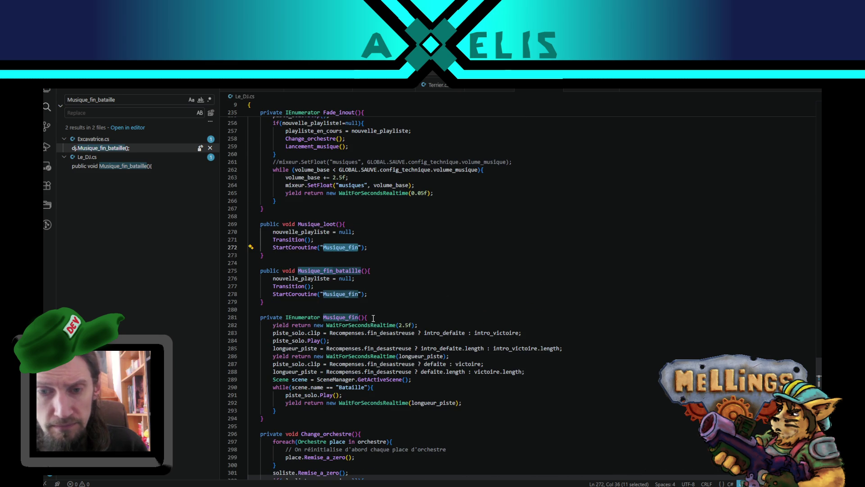
left_click(266, 318)
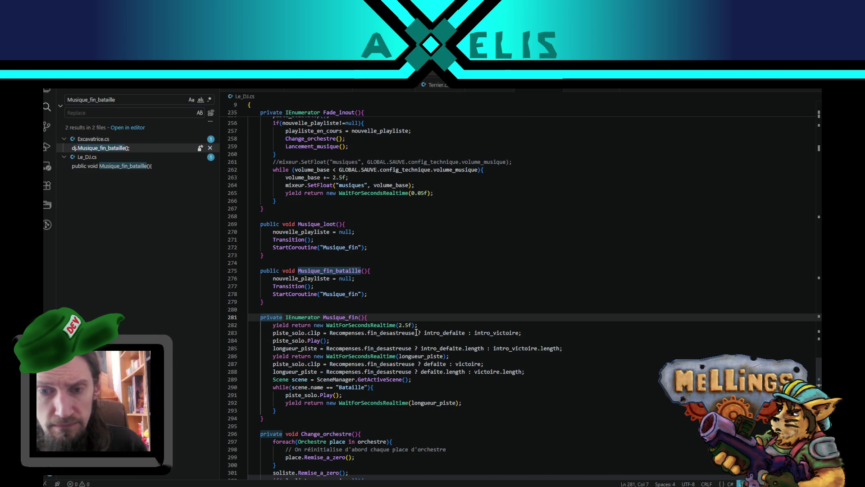
scroll(300, 362, "down", 3)
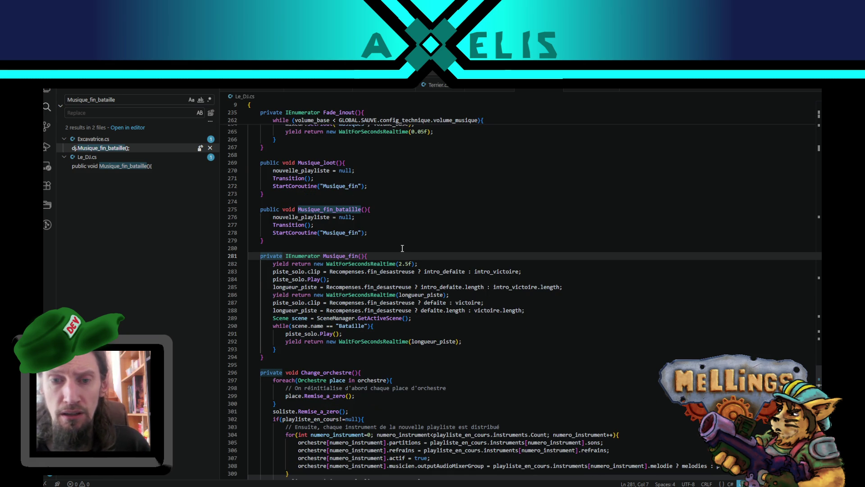
- Create an empty coroutine from the Musique_fin header, renamed Musique_deverse_loot
key("alt+Up")
key("alt+Up")
key("alt+Up")
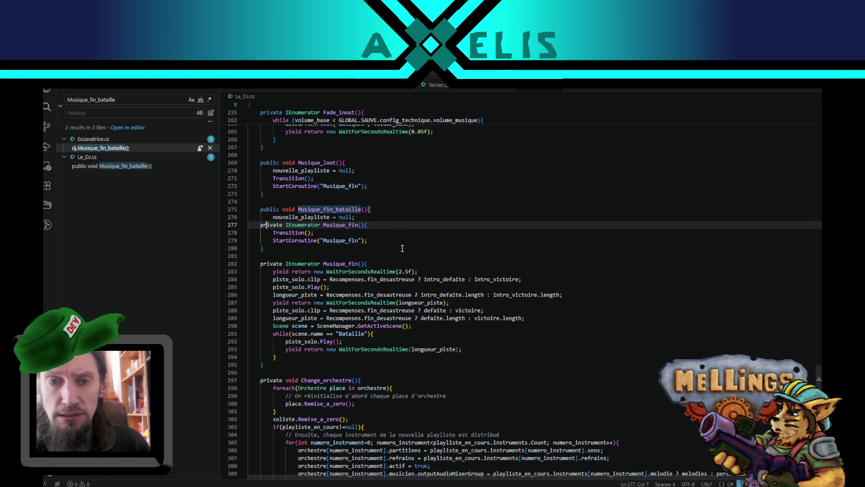
key("alt+Up")
key("End")
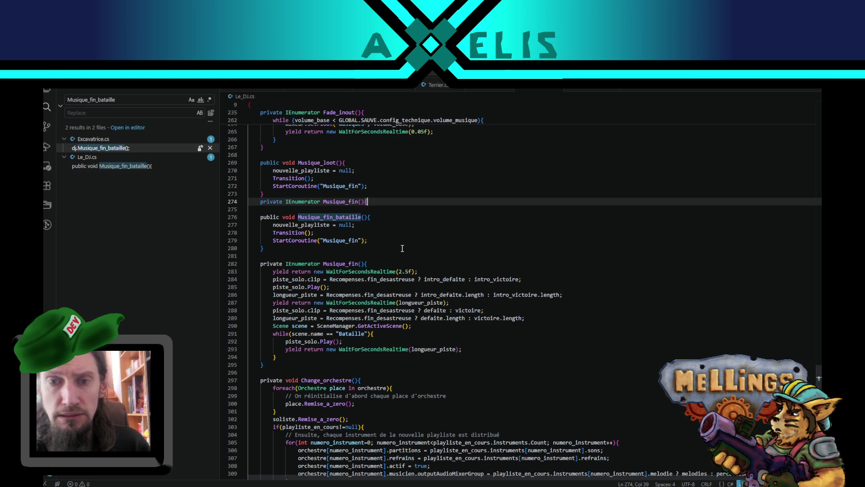
type("}")
key("Left")
key("Return")
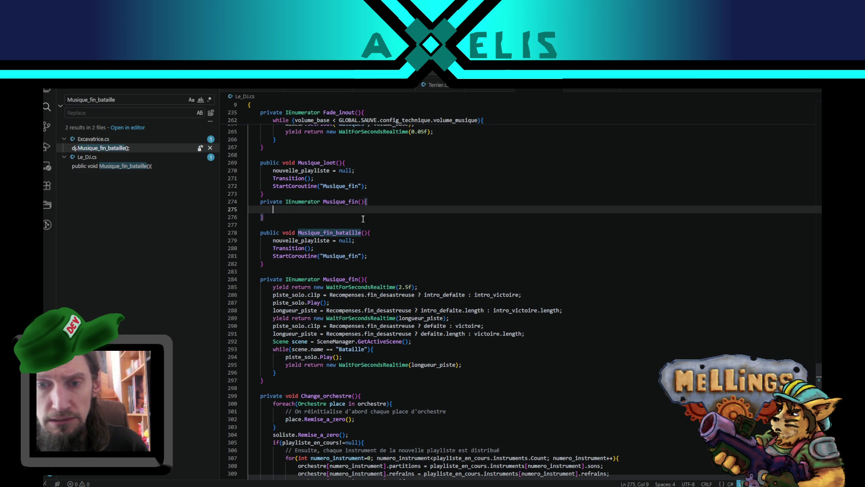
left_click(359, 201)
left_click_drag(359, 201, 353, 202)
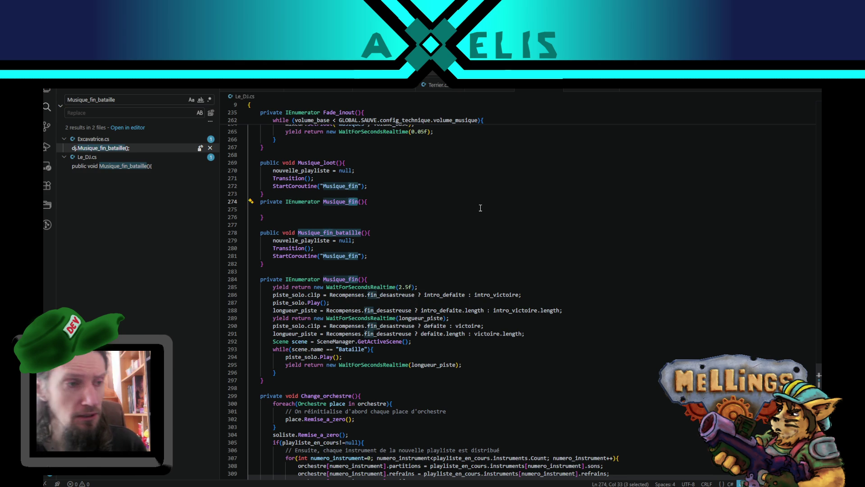
type("deverse_")
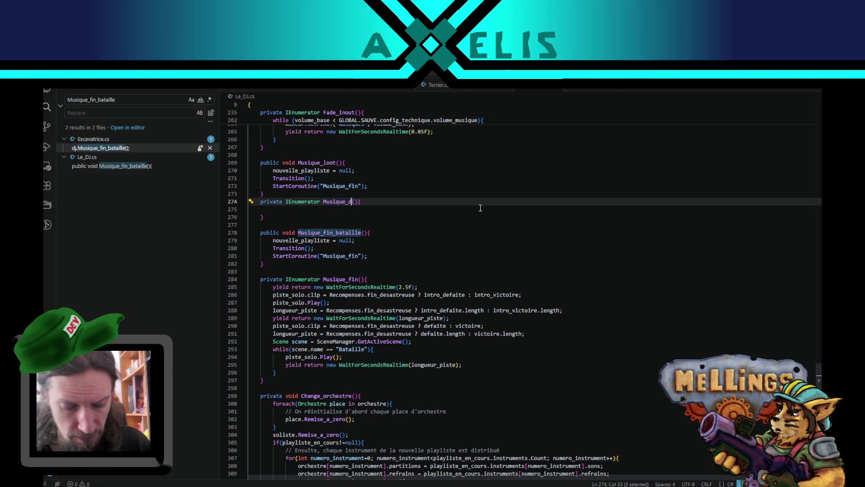
type("loot")
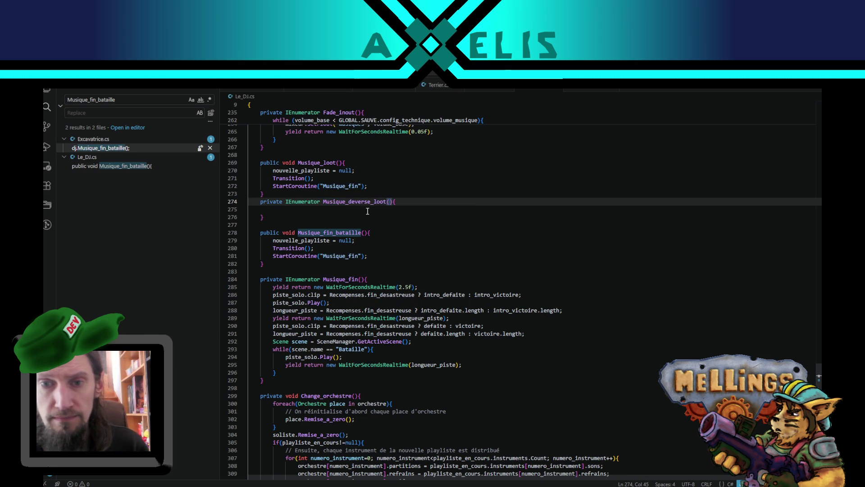
- Make Musique_loot's StartCoroutine call start Musique_deverse_loot instead of Musique_fin
double_click(356, 202)
key("ctrl+c")
left_click(338, 186)
double_click(339, 186)
key("ctrl+v")
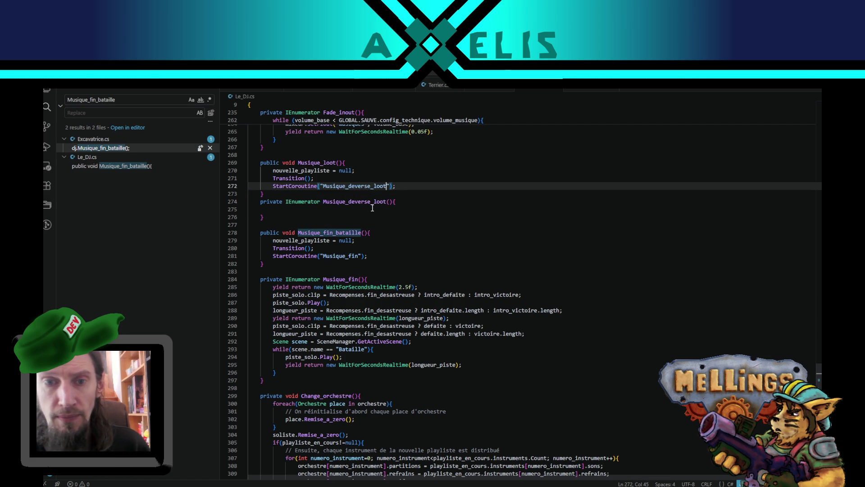
- Add 'piste_solo.clip = loot_loop;' inside Musique_deverse_loot
left_click(372, 209)
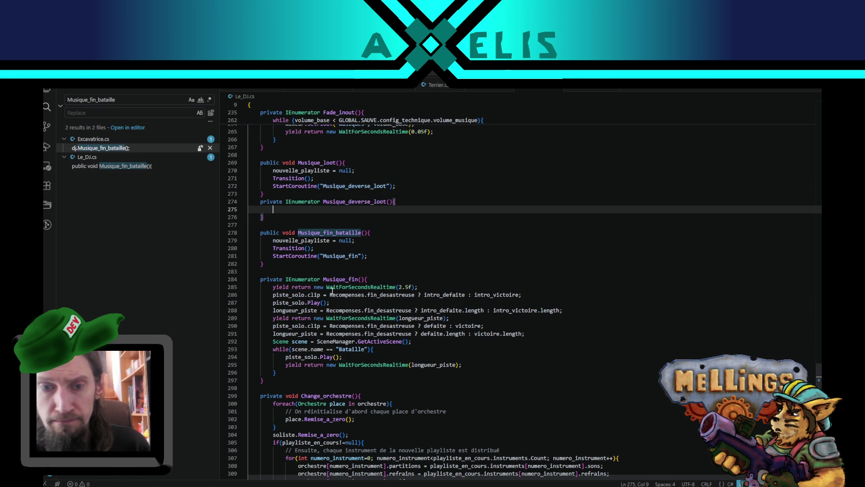
left_click_drag(272, 294, 568, 297)
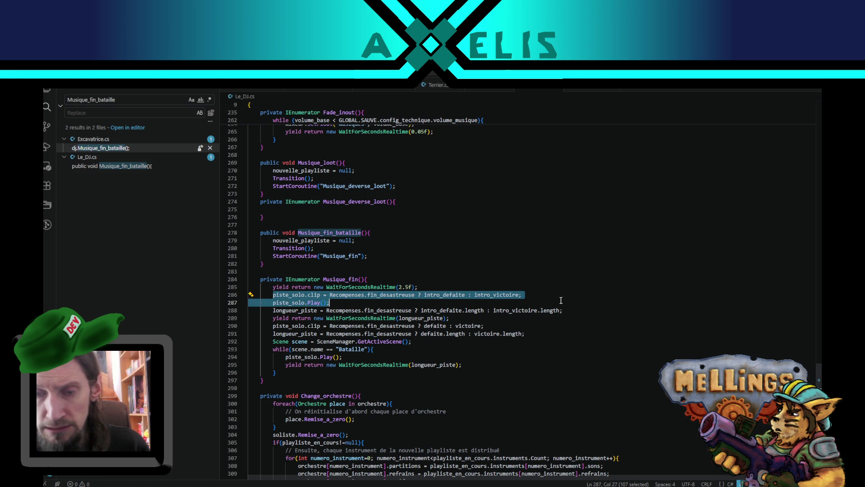
mouse_move(273, 295)
left_mouse_down()
mouse_move(415, 295)
mouse_move(321, 295)
left_mouse_up()
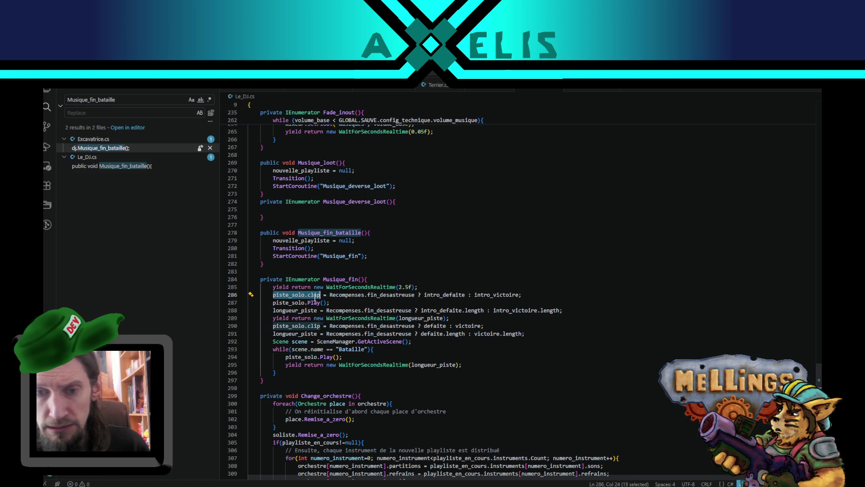
key("ctrl+c")
left_click(285, 209)
key("ctrl+v")
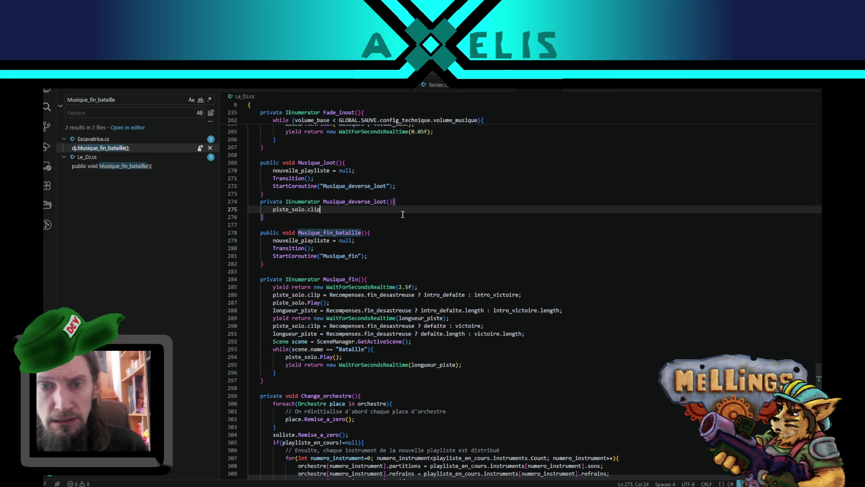
type(" = ")
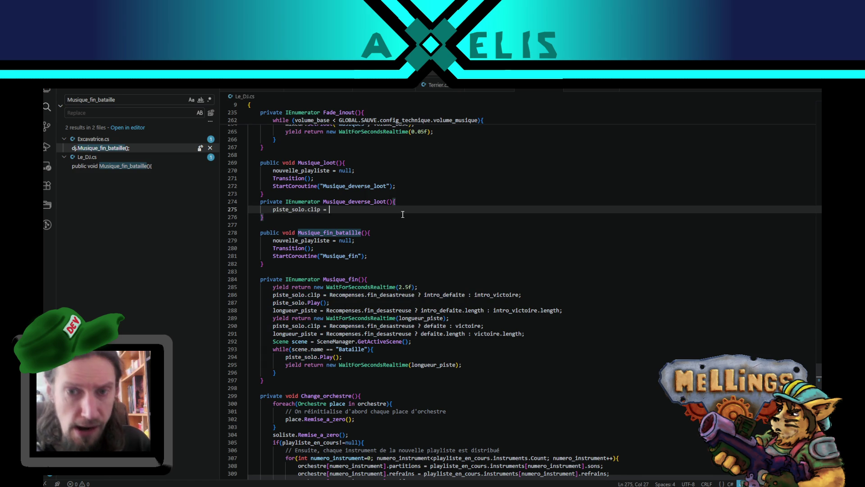
type("loot_loop")
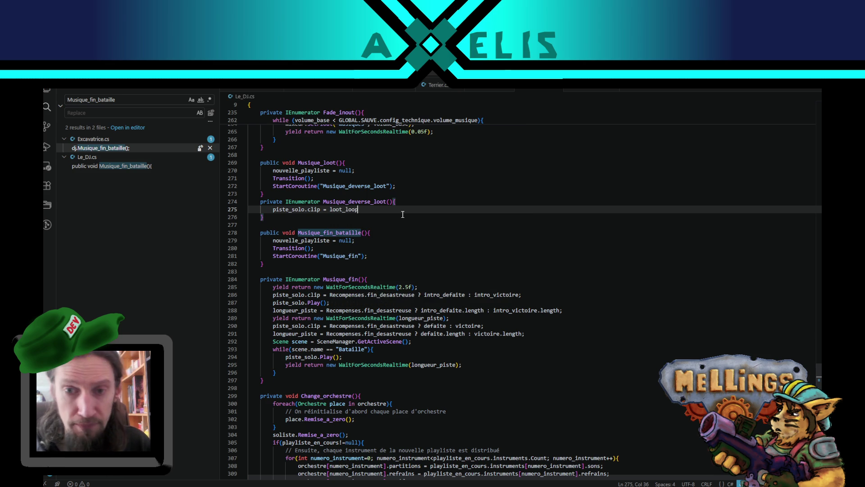
type(";")
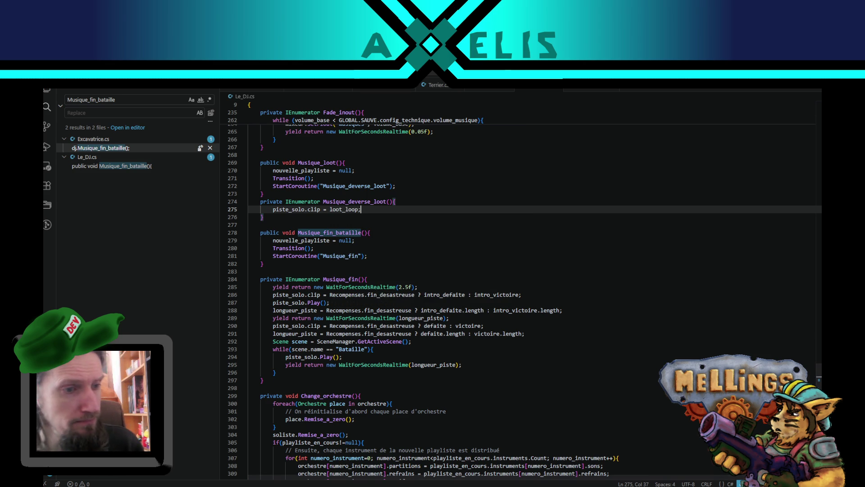
key("Return")
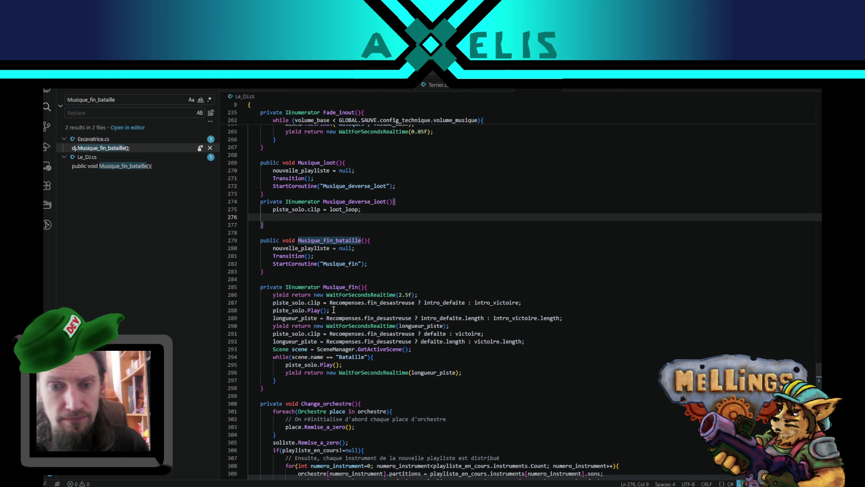
- Copy 'piste_solo.Play();' from Musique_fin into Musique_deverse_loot
left_click(289, 310)
left_click_drag(273, 310, 342, 308)
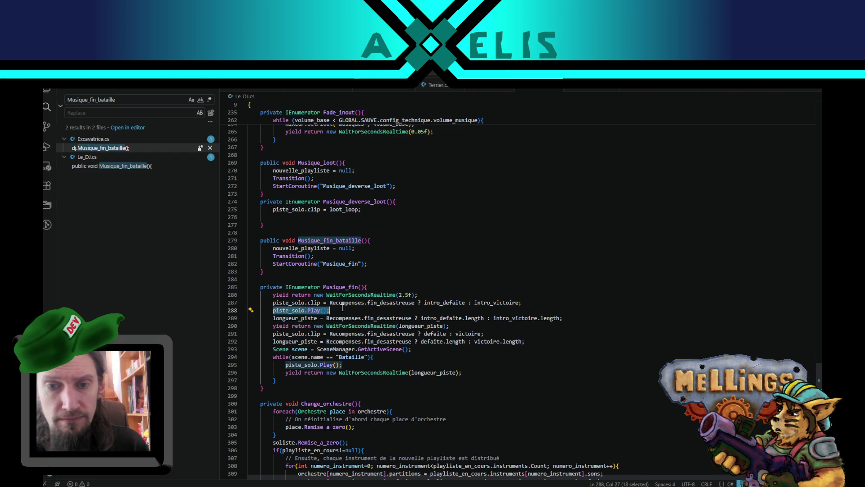
key("ctrl+c")
left_click(286, 215)
key("ctrl+v")
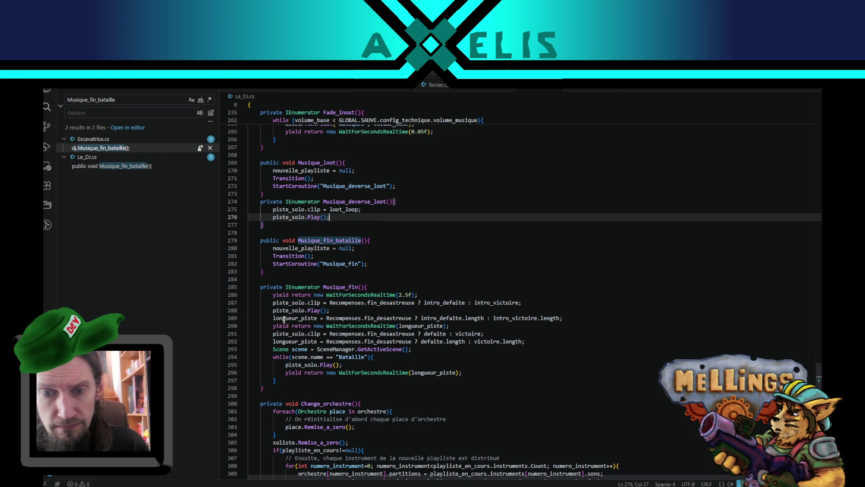
key("Return")
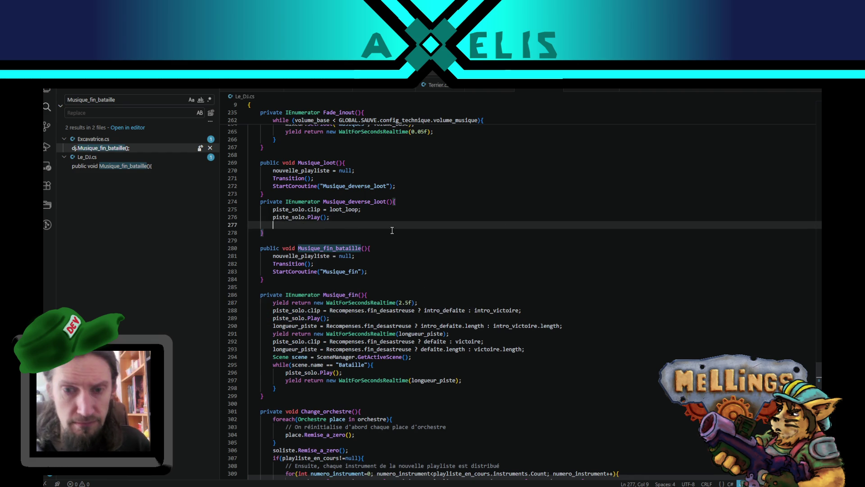
- Add 'longueur_piste = loot_loop.length' above the Play call using autocomplete
left_click(300, 326)
left_click(290, 225)
type("longueur_piste =")
key("alt+Up")
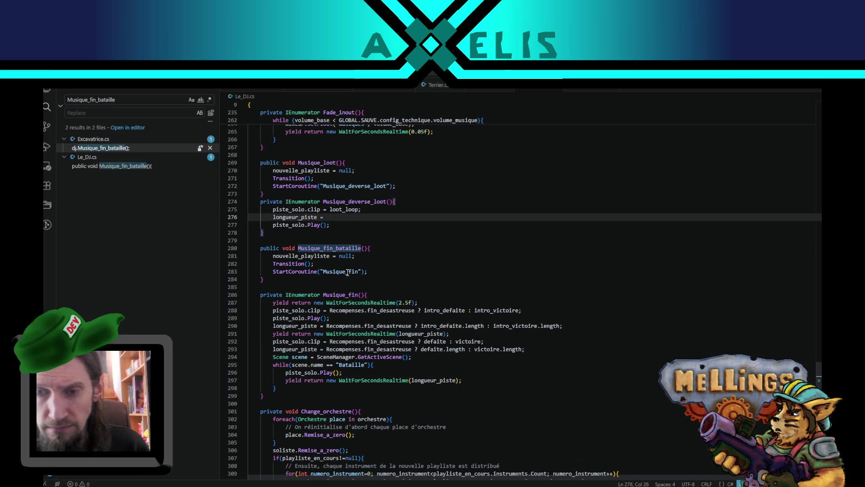
type("loo")
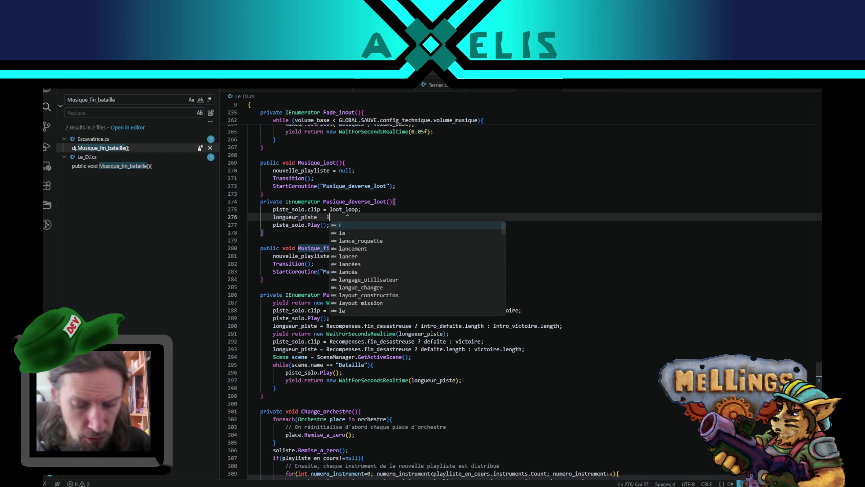
key("Down")
key("Return")
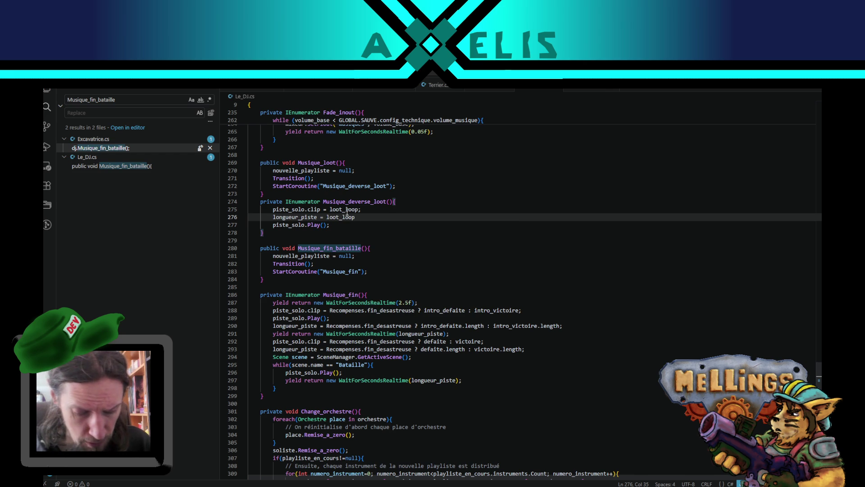
type(".leng")
key("Return")
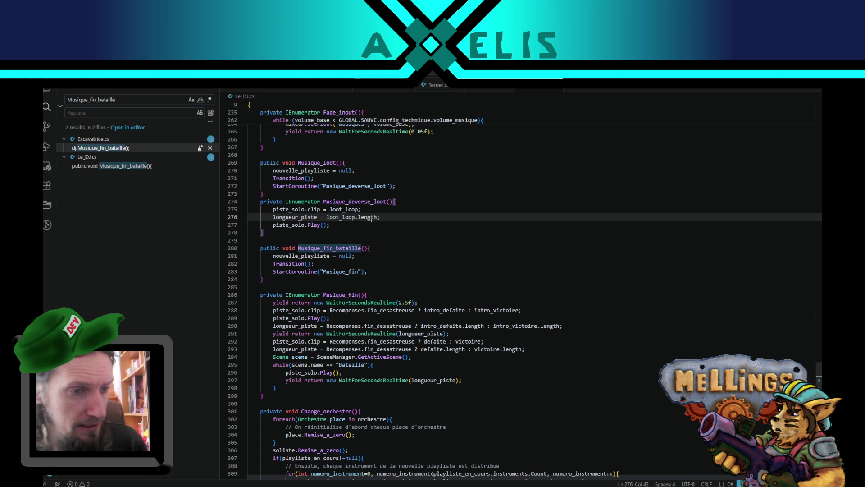
double_click(371, 218)
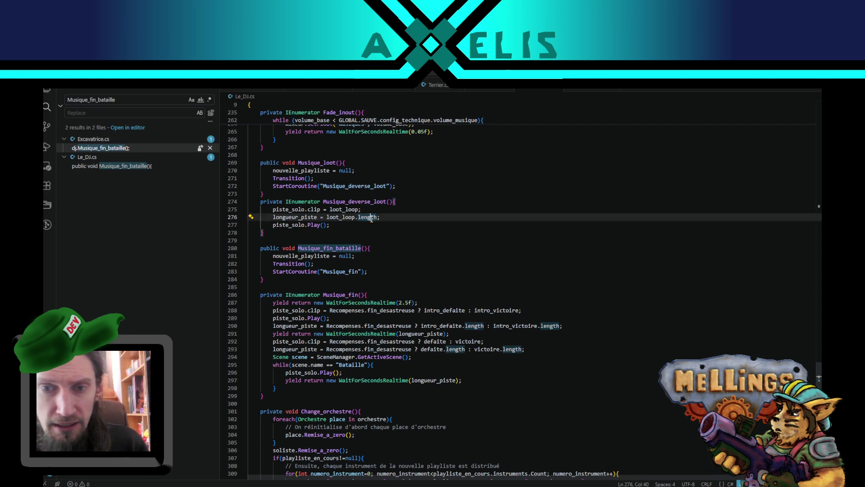
double_click(346, 218)
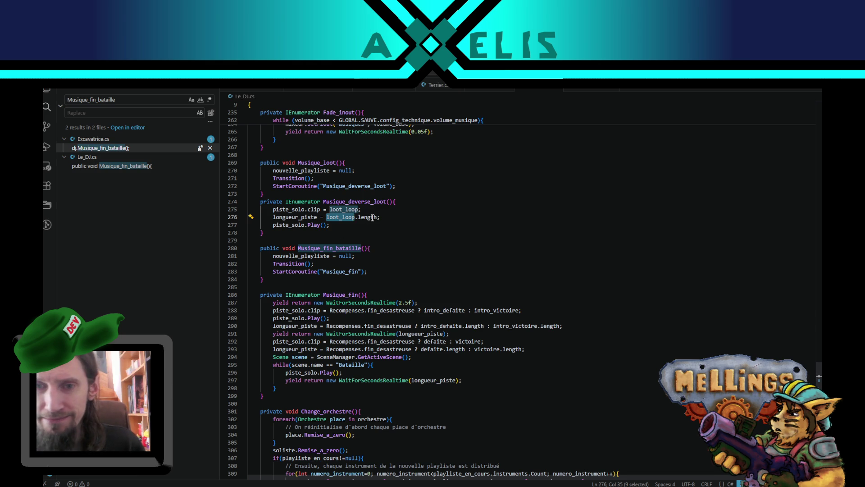
double_click(372, 218)
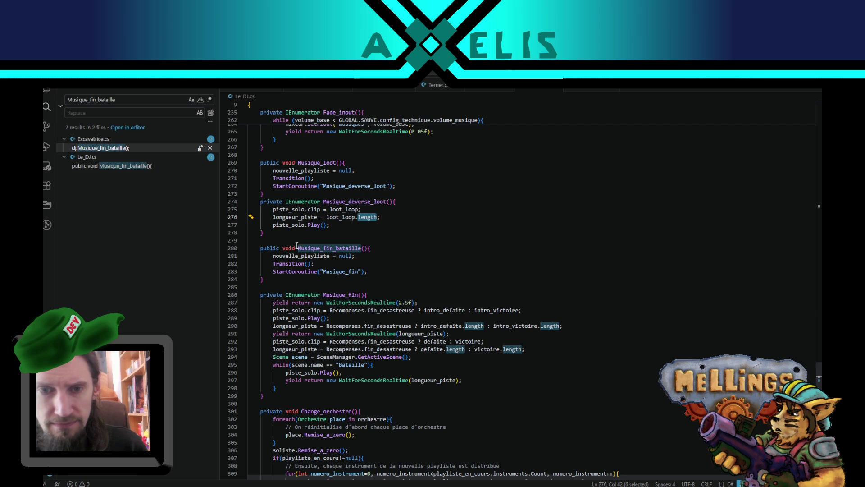
left_click(381, 92)
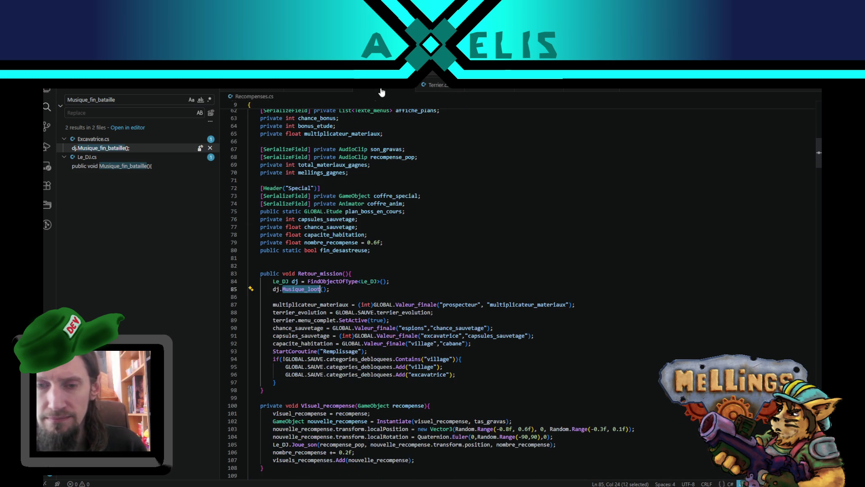
scroll(327, 296, "down", 15)
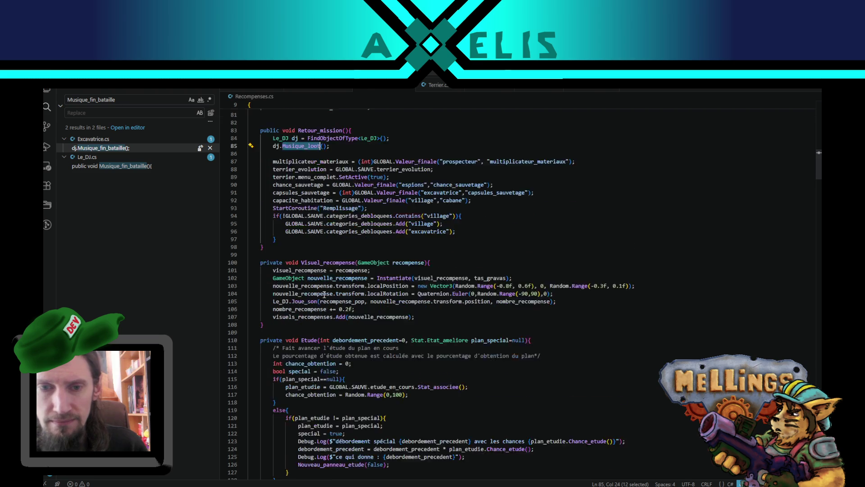
scroll(332, 293, "down", 20)
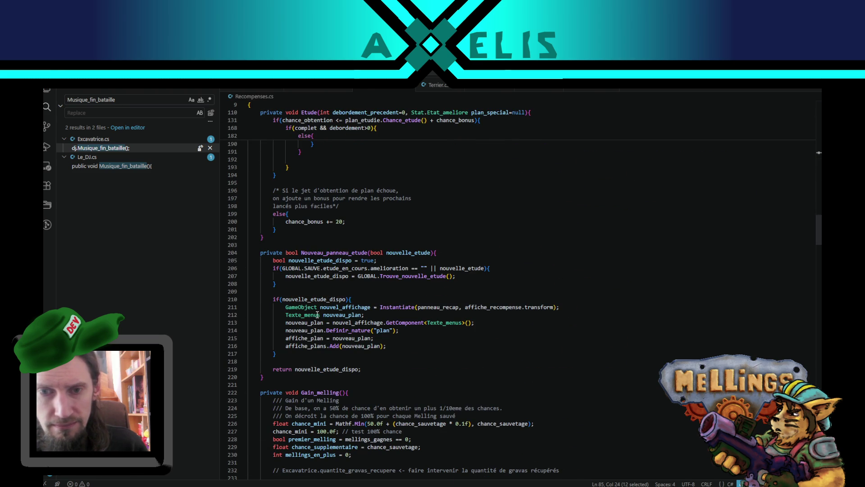
scroll(318, 314, "down", 5)
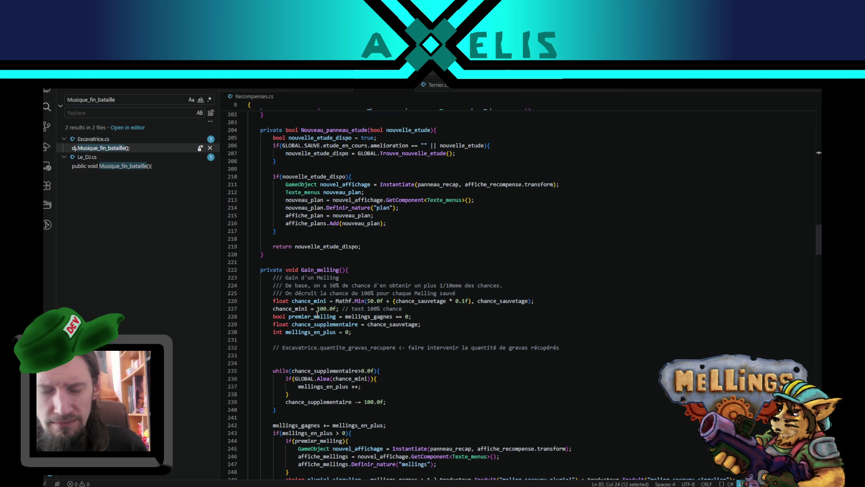
scroll(317, 315, "down", 5)
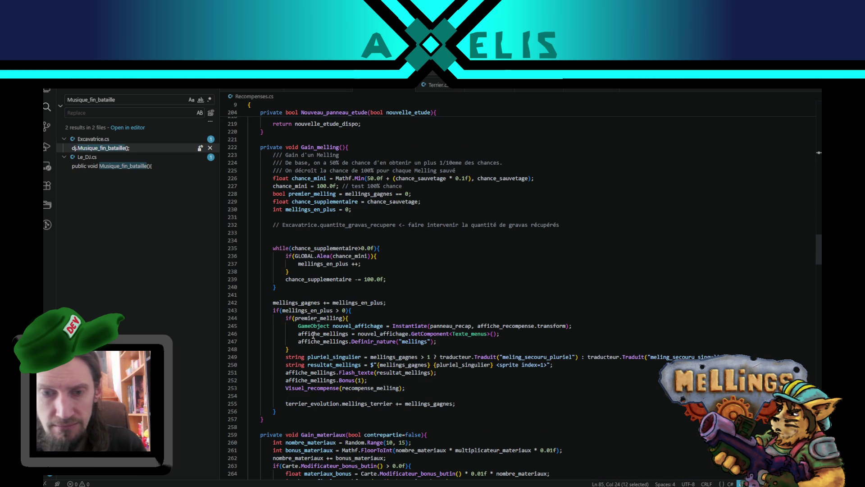
scroll(389, 277, "down", 15)
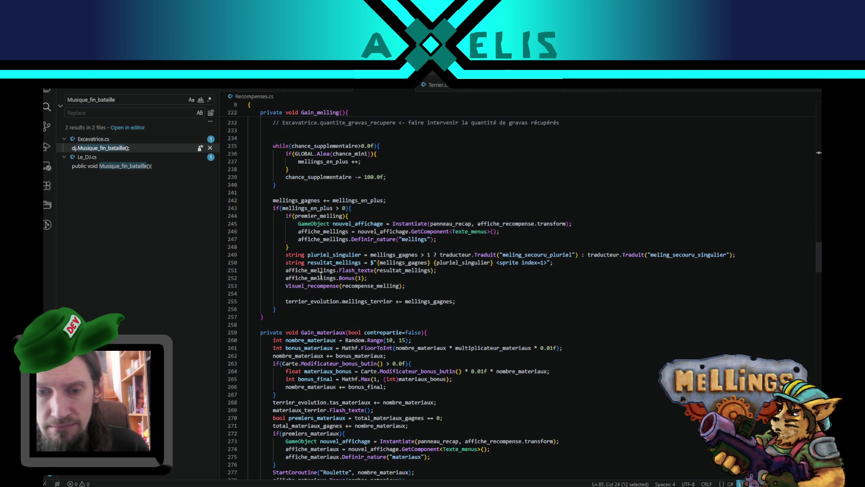
scroll(495, 341, "down", 20)
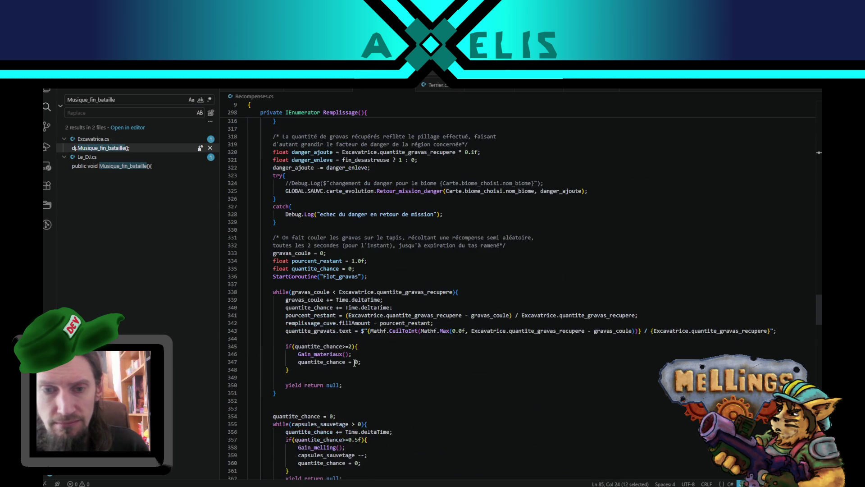
scroll(301, 386, "down", 13)
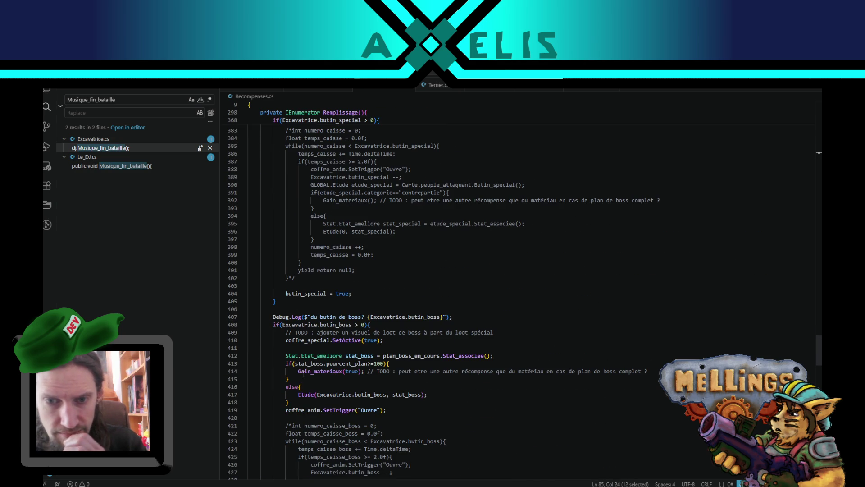
scroll(301, 375, "down", 6)
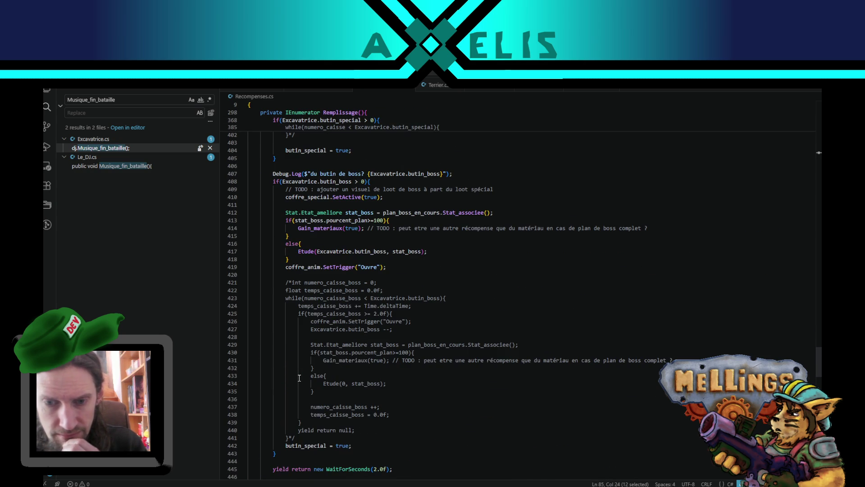
scroll(299, 378, "down", 5)
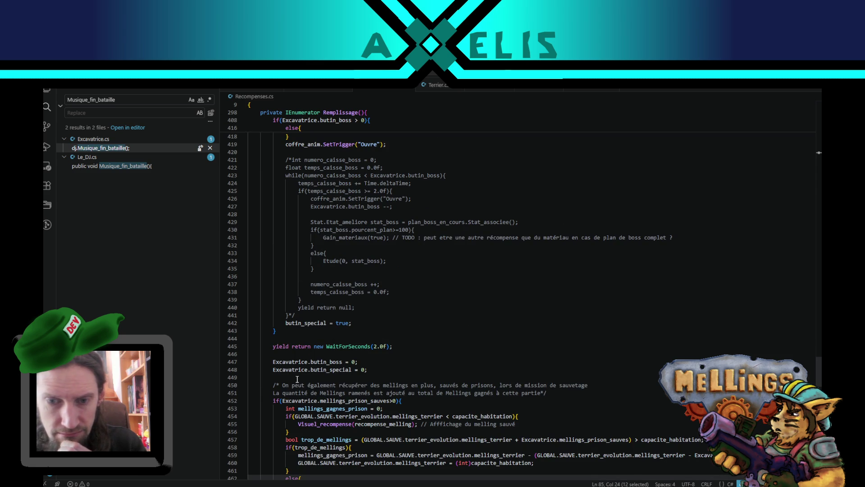
scroll(297, 379, "down", 4)
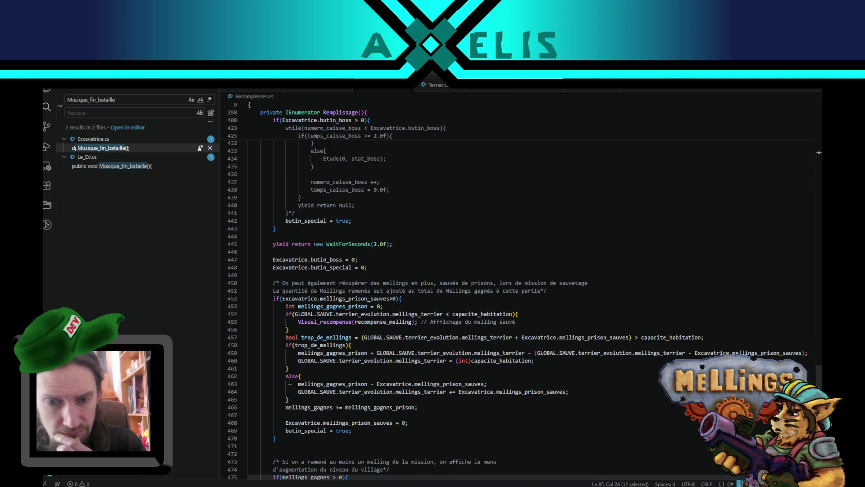
scroll(290, 381, "down", 5)
scroll(299, 329, "down", 2)
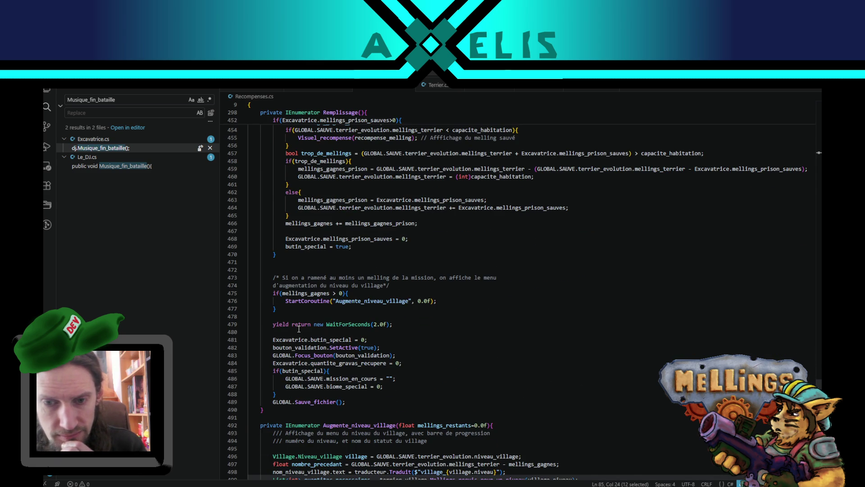
double_click(283, 340)
left_click_drag(284, 339, 338, 337)
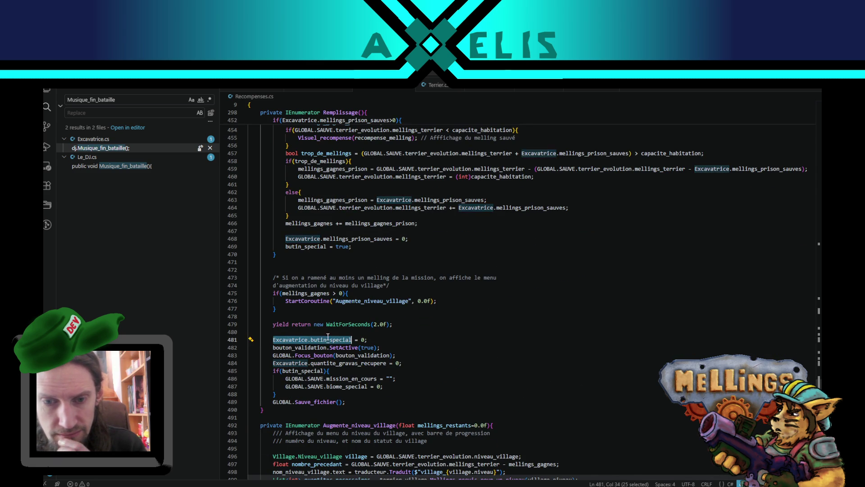
scroll(335, 339, "up", 4)
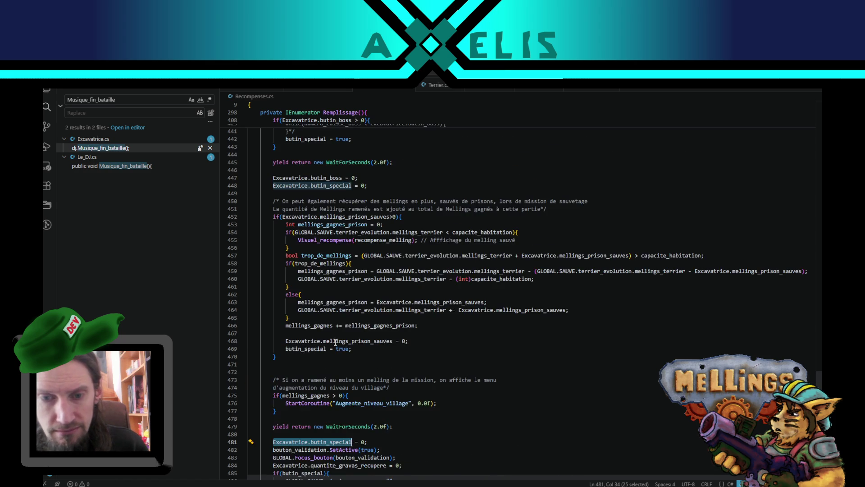
scroll(324, 350, "down", 3)
double_click(288, 404)
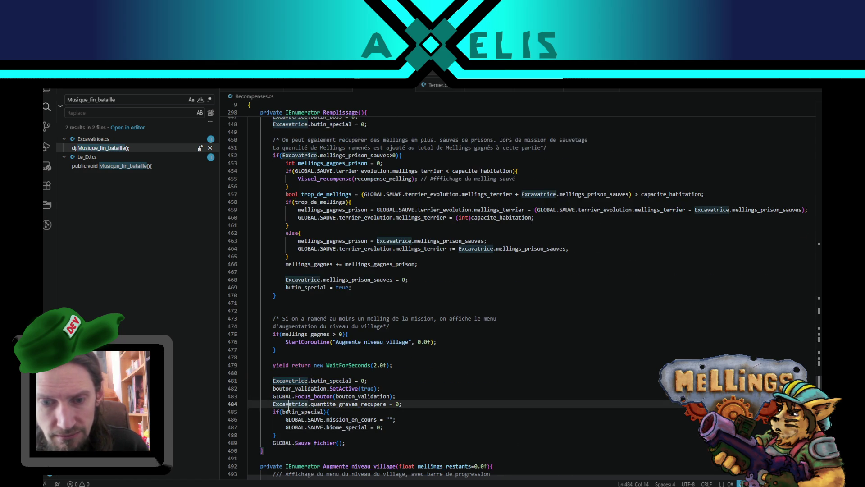
left_click_drag(330, 403, 363, 404)
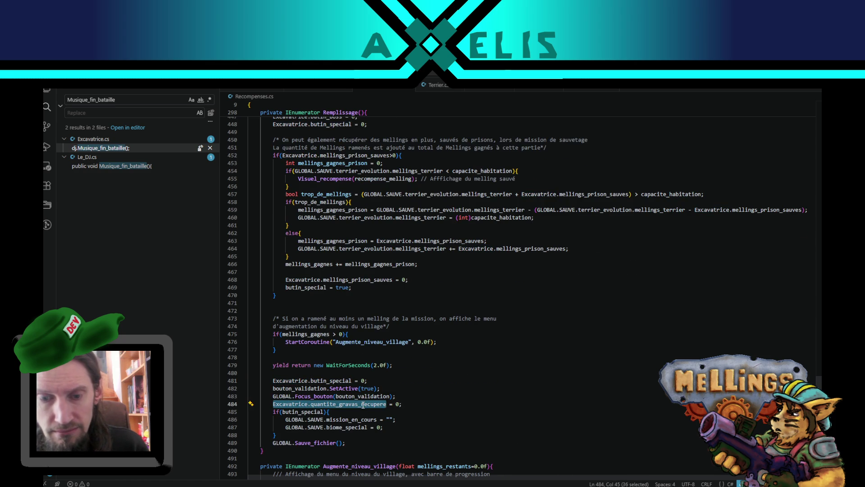
scroll(363, 404, "up", 5)
scroll(347, 411, "down", 8)
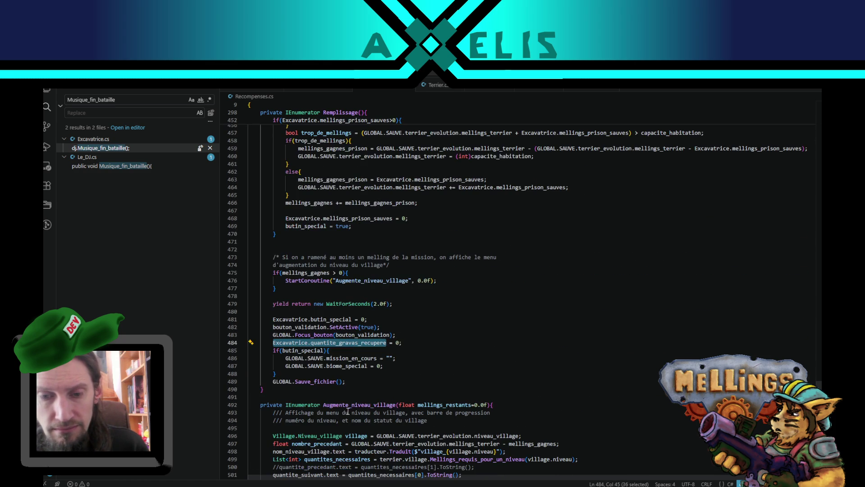
double_click(356, 343)
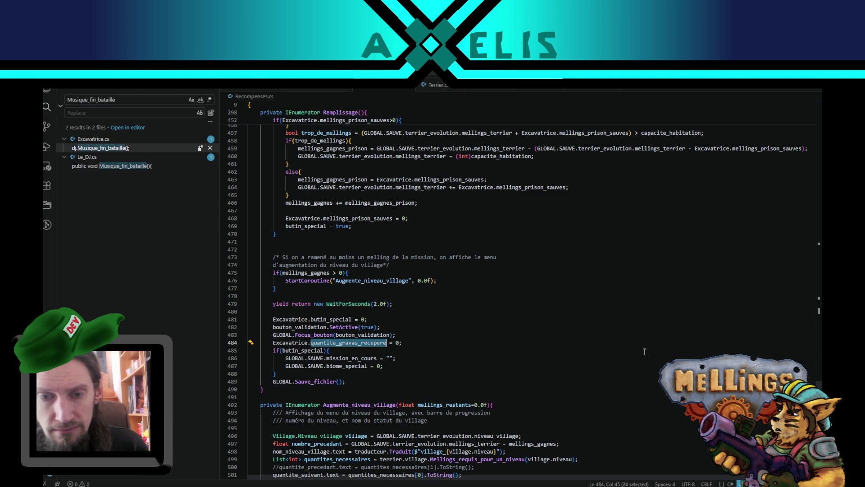
left_click_drag(818, 385, 814, 297)
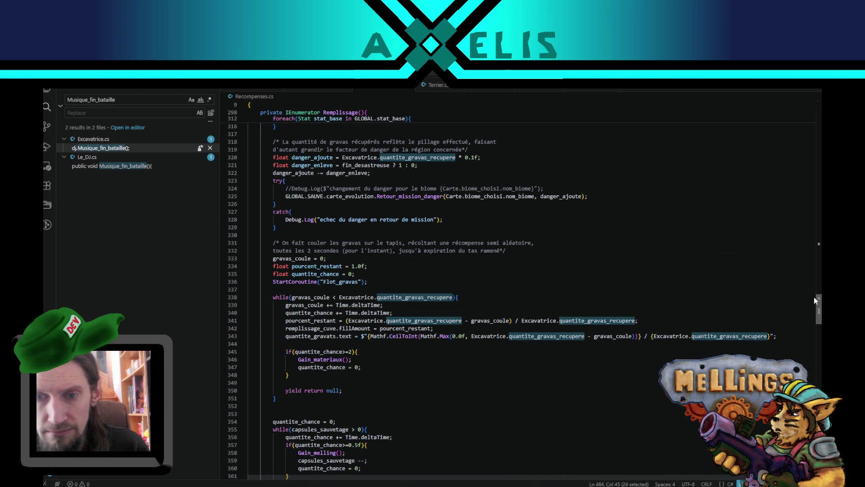
mouse_move(813, 296)
left_mouse_down()
mouse_move(815, 277)
mouse_move(814, 366)
left_mouse_up()
scroll(813, 365, "down", 15)
left_click(285, 318)
left_click_drag(272, 318, 387, 318)
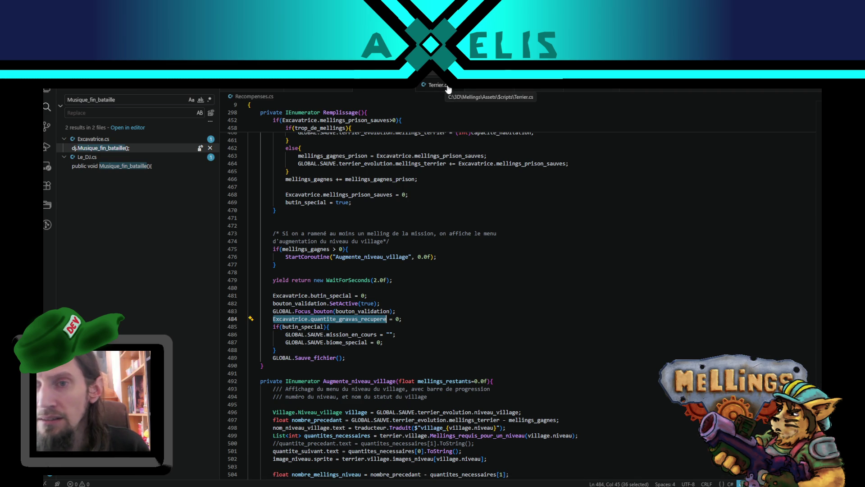
key("ctrl+Tab")
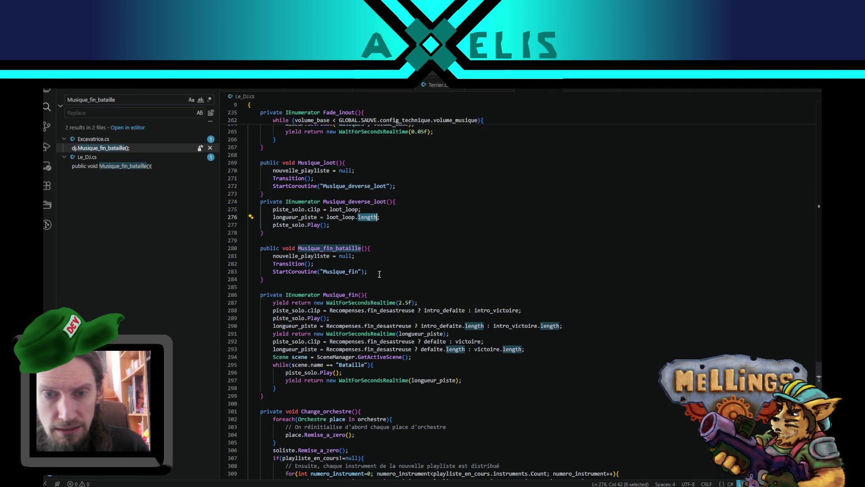
- Wrap piste_solo.Play() in a while(Excavatrice.quantite_gravas_recupere>0) loop
left_click(379, 272)
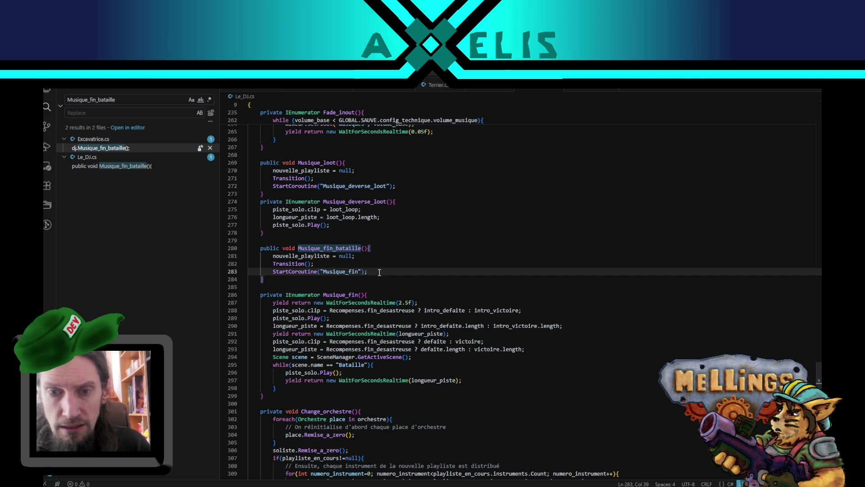
left_click(345, 226)
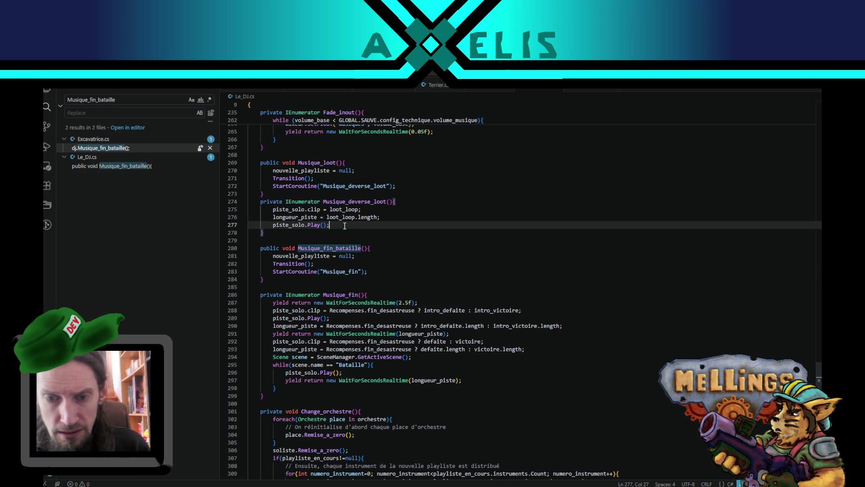
key("Return")
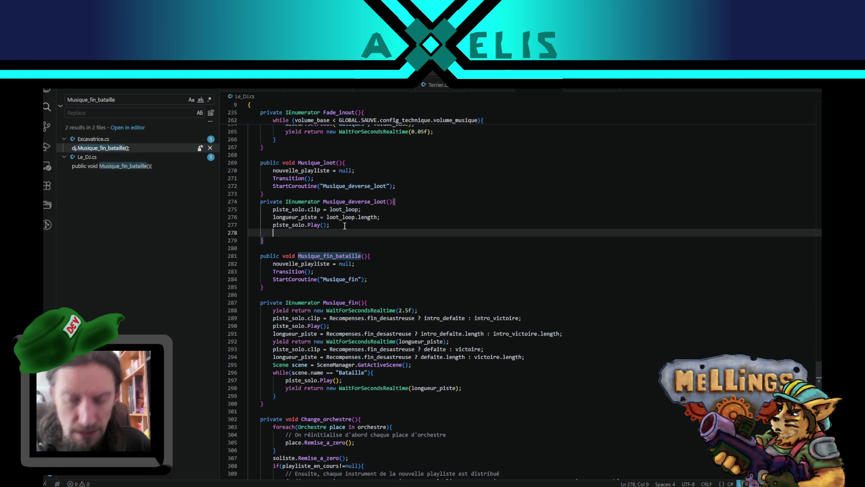
type("whil")
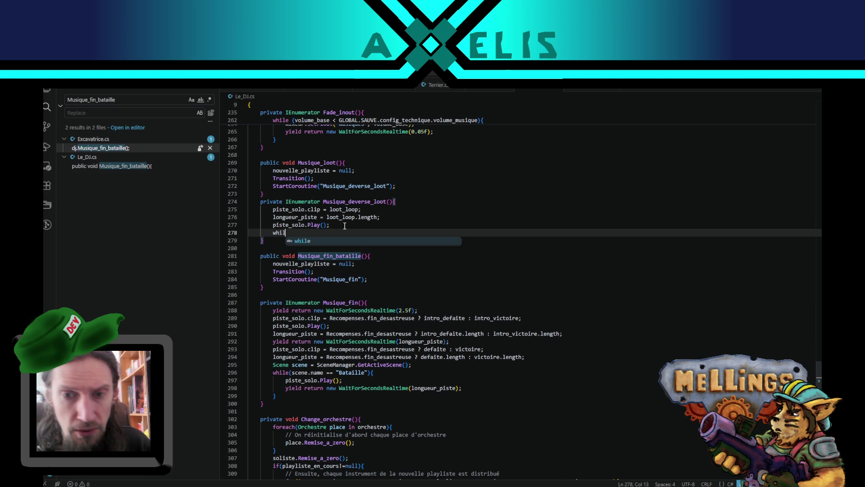
type("e(Excavatrice.quantite_gravas_recupere")
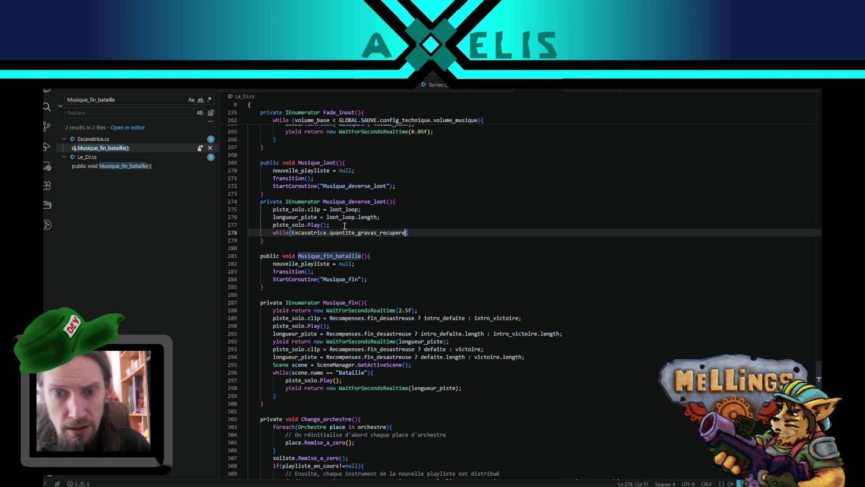
type(">0){")
key("Return")
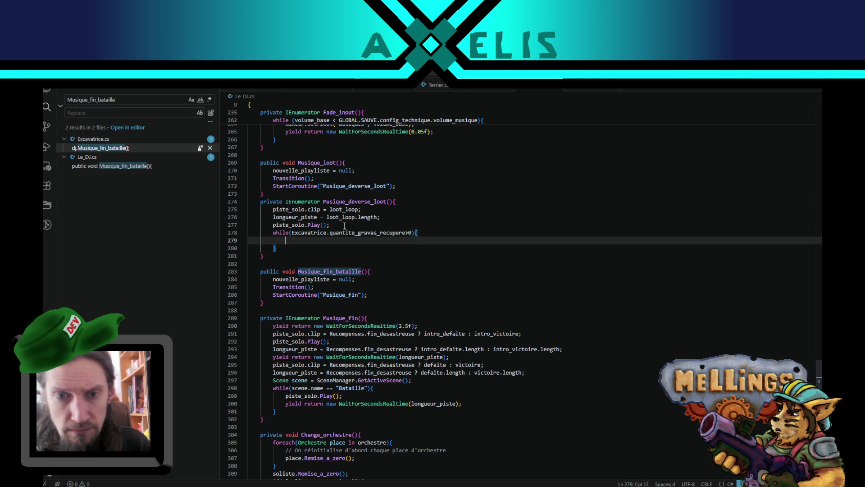
key("Up")
key("Up")
key("alt+Down")
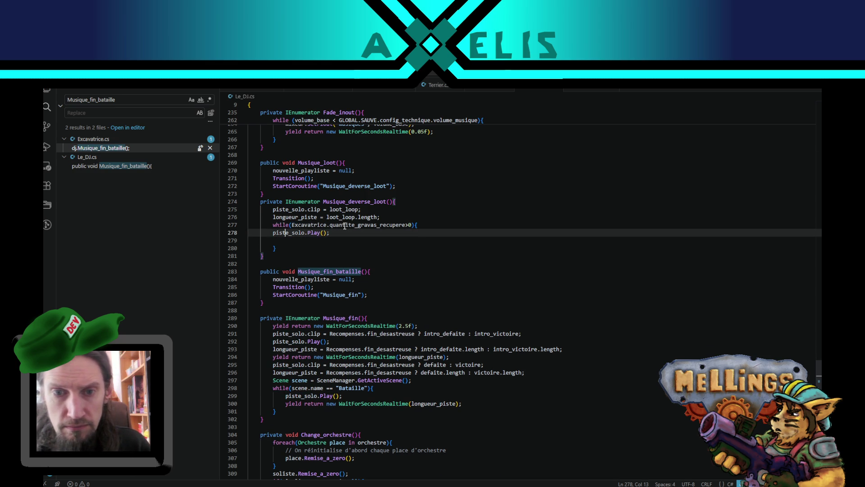
key("Home")
key("Tab")
key("End")
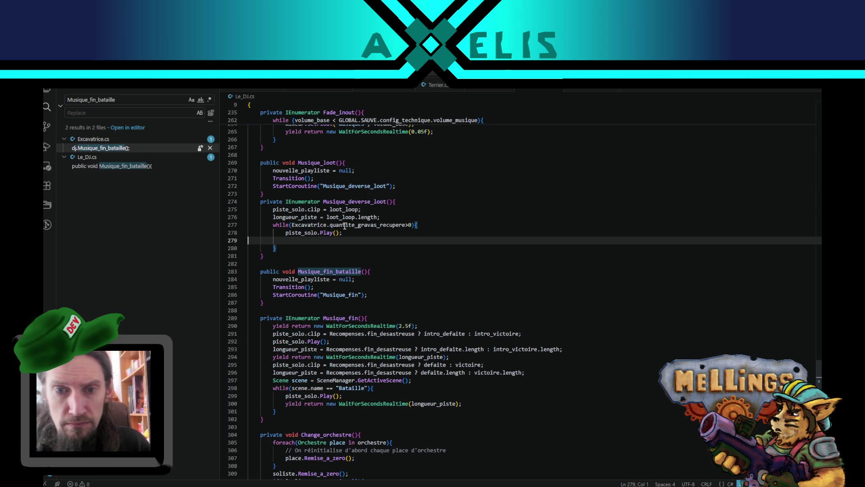
key("Delete")
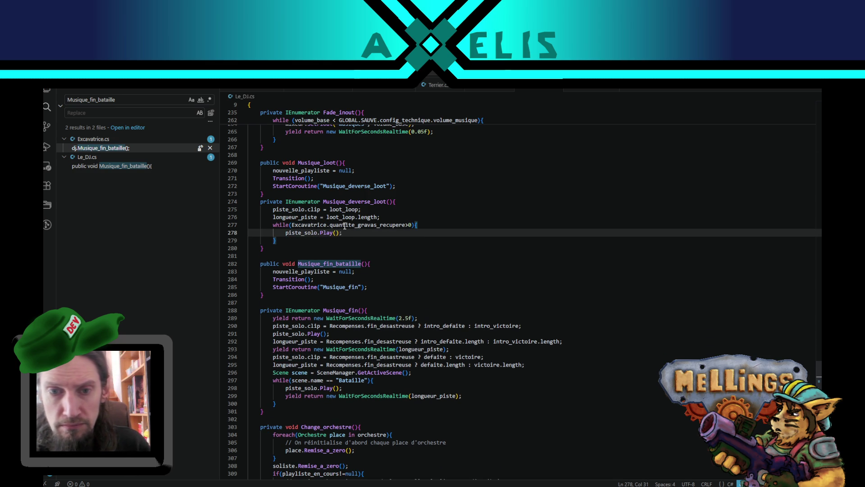
- Copy the WaitForSecondsRealtime(longueur_piste) wait into the loot loop
left_click(432, 395)
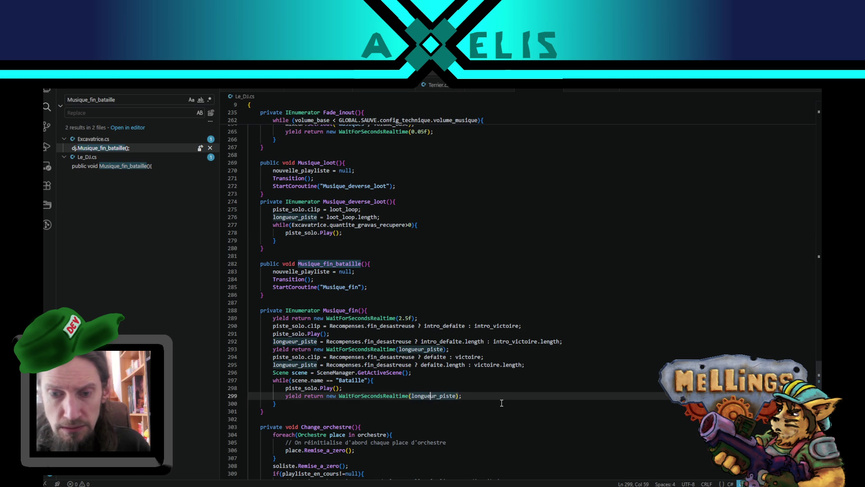
key("shift+alt+Up")
key("alt+Up")
key("alt+Up")
key("alt+Up")
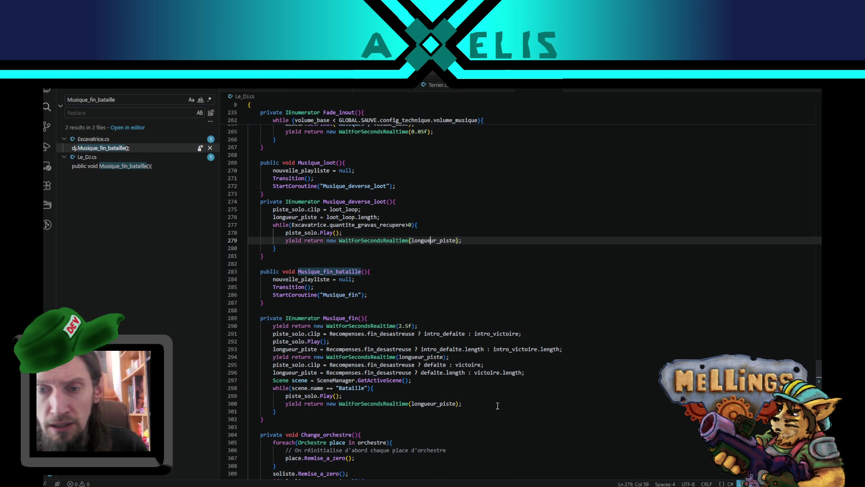
left_click(283, 249)
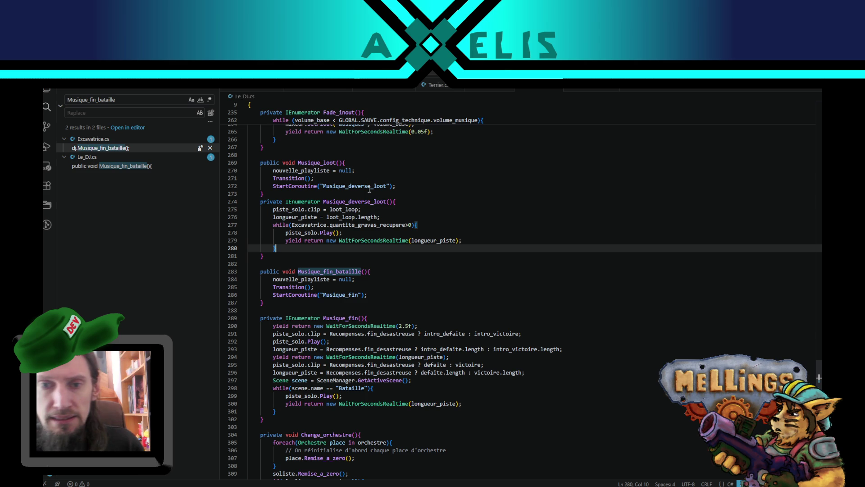
- Search for intro_defaite to reach Le_DJ's audio clip declarations
double_click(321, 163)
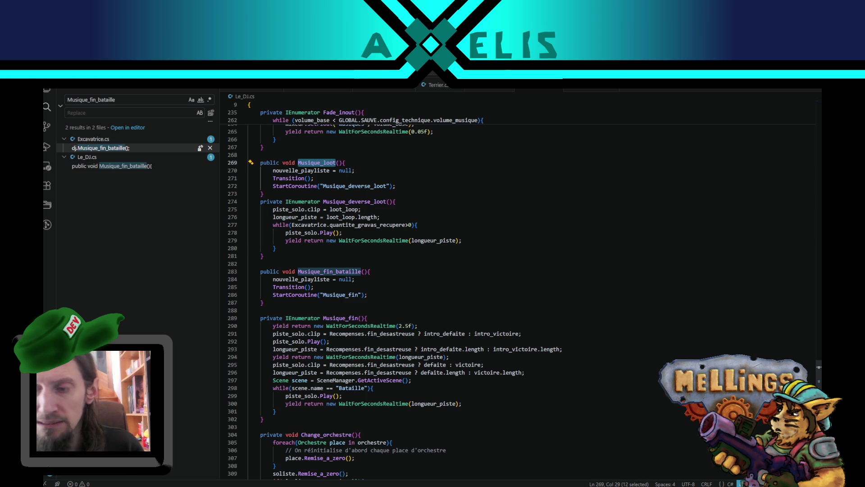
left_click(342, 209)
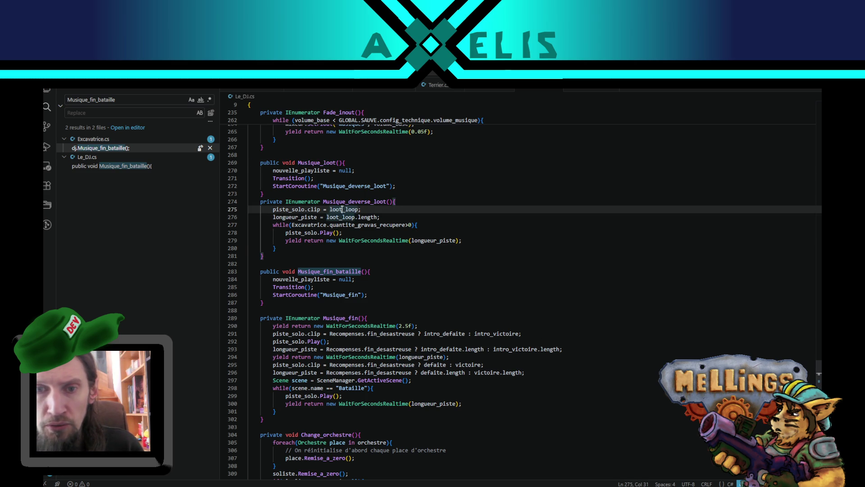
double_click(342, 209)
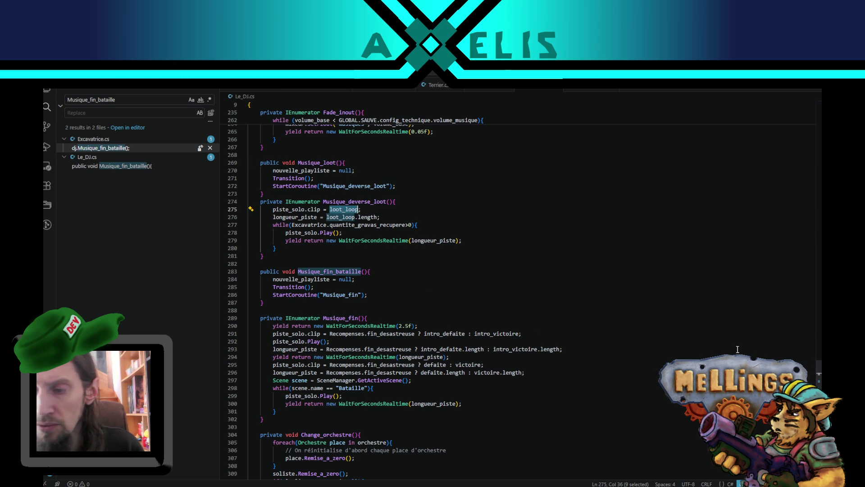
double_click(449, 349)
key("ctrl+f")
left_click(773, 110)
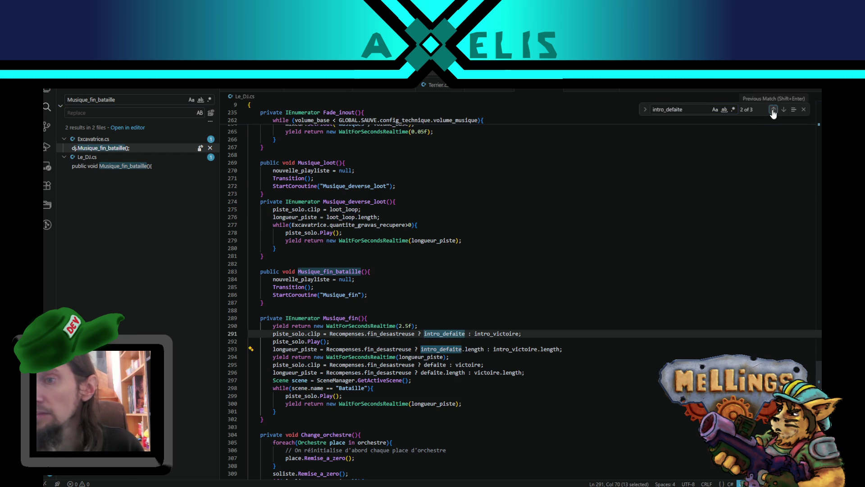
left_click(773, 110)
- Declare 'public AudioClip loot_loop' after the defaite clip and return to Unity to recompile
left_click(363, 296)
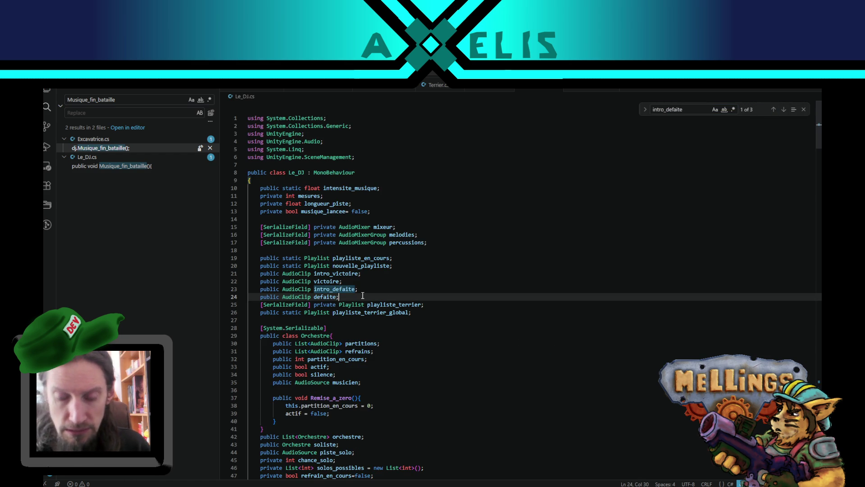
key("Return")
type("pub")
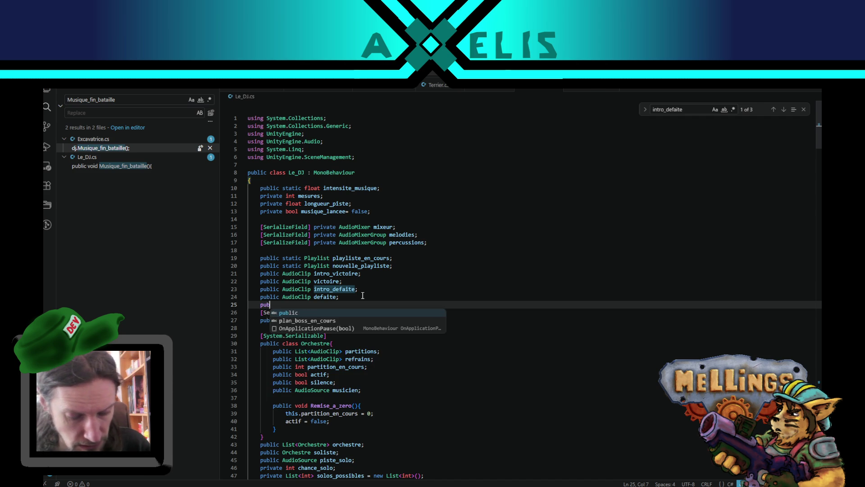
type("lic Audi")
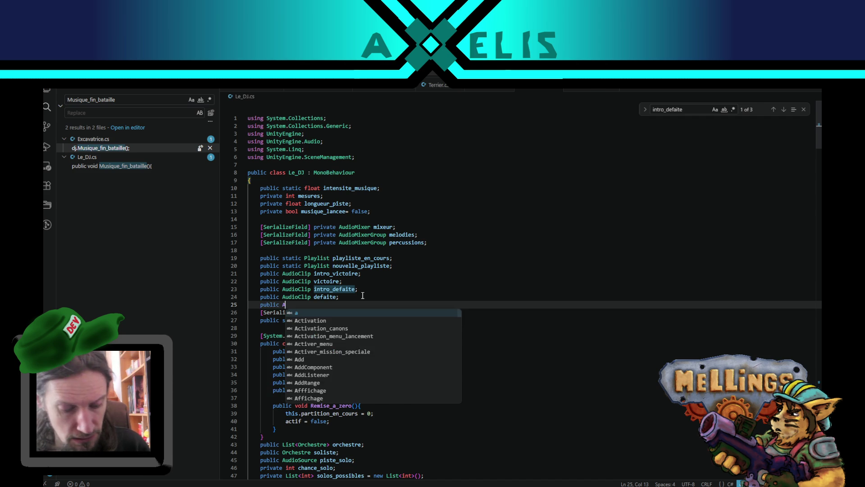
key("Down")
key("Return")
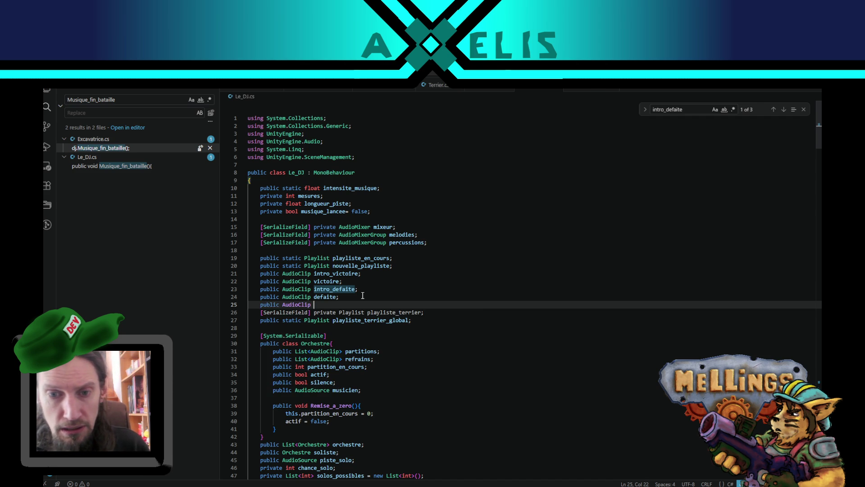
type("loot_loop;")
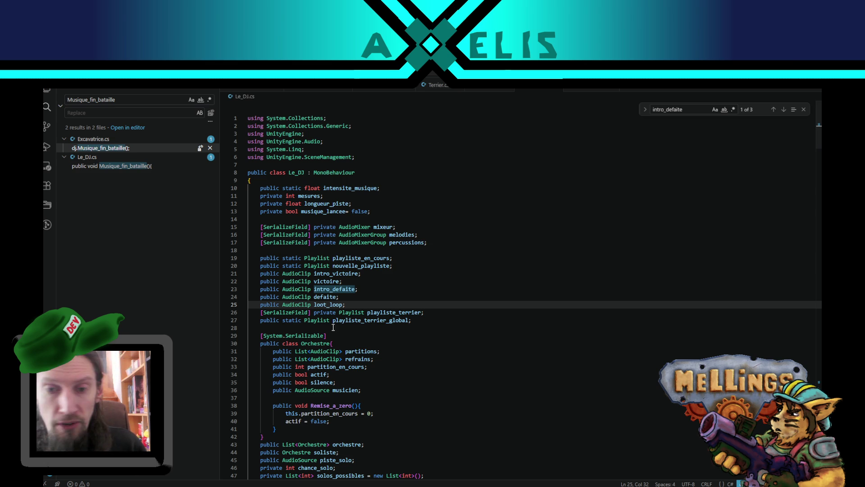
key("alt+Tab")
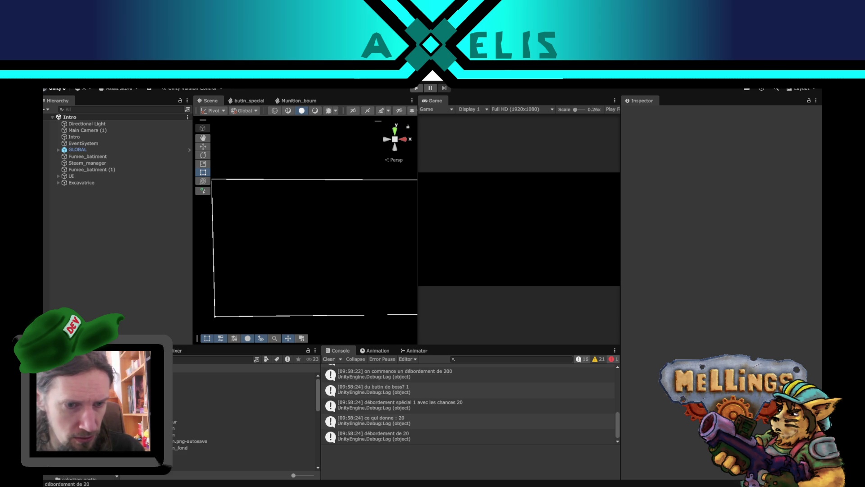
- In the GLOBAL prefab, select Le_Dj and preview the loot_phase clip in Musiques
left_click(189, 149)
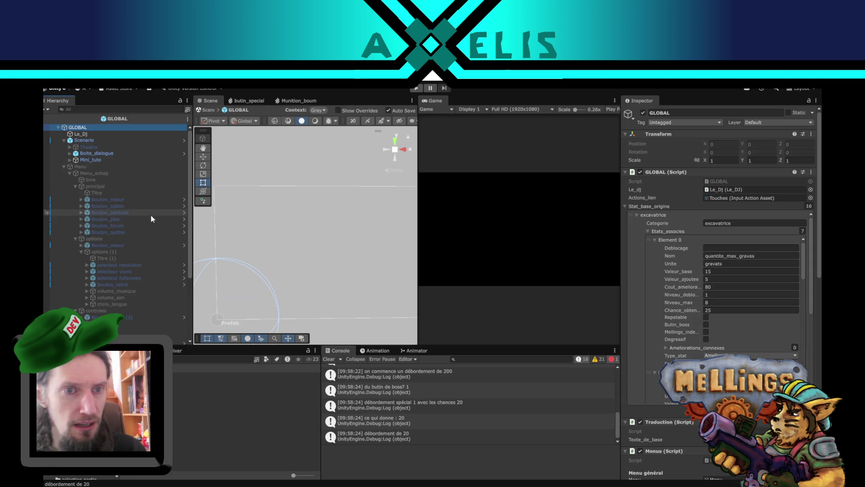
left_click(81, 133)
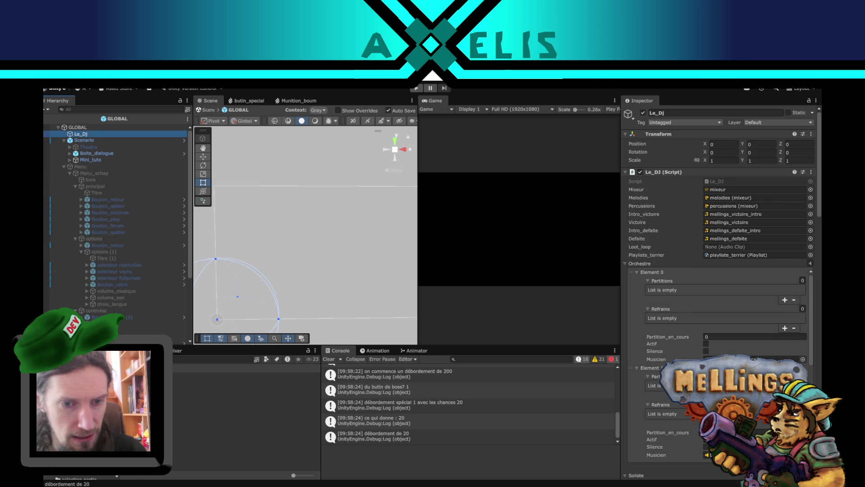
left_click(113, 432)
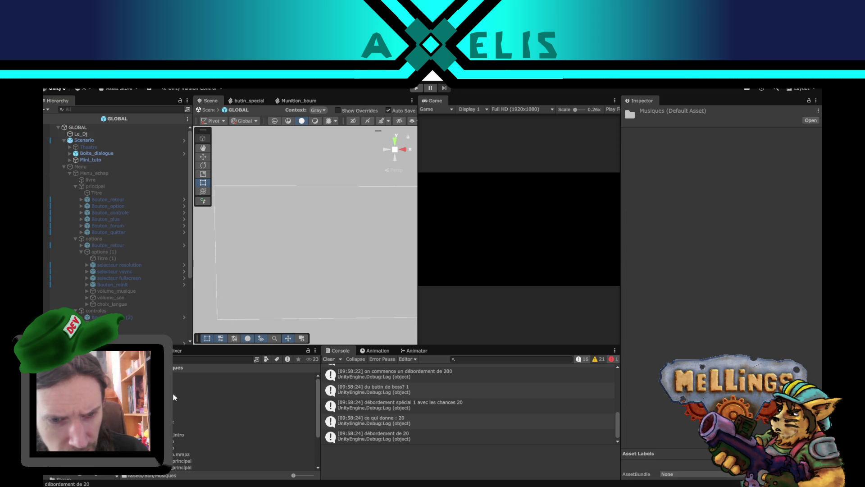
scroll(173, 413, "down", 3)
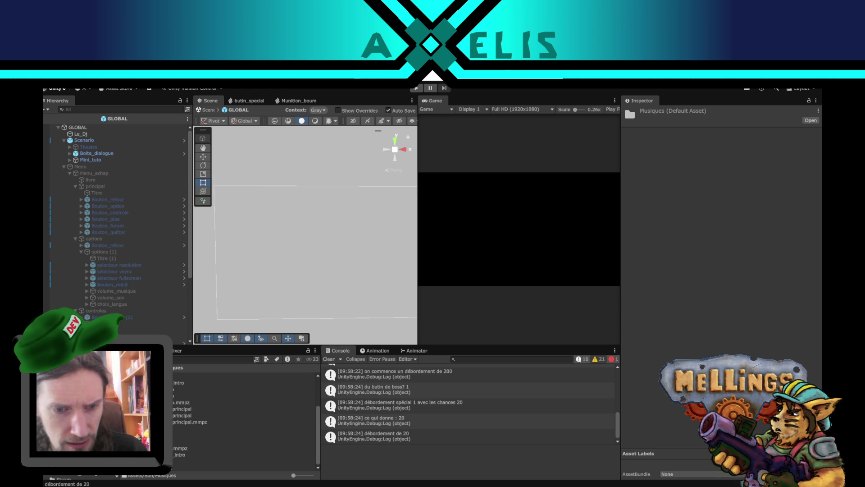
scroll(203, 418, "up", 3)
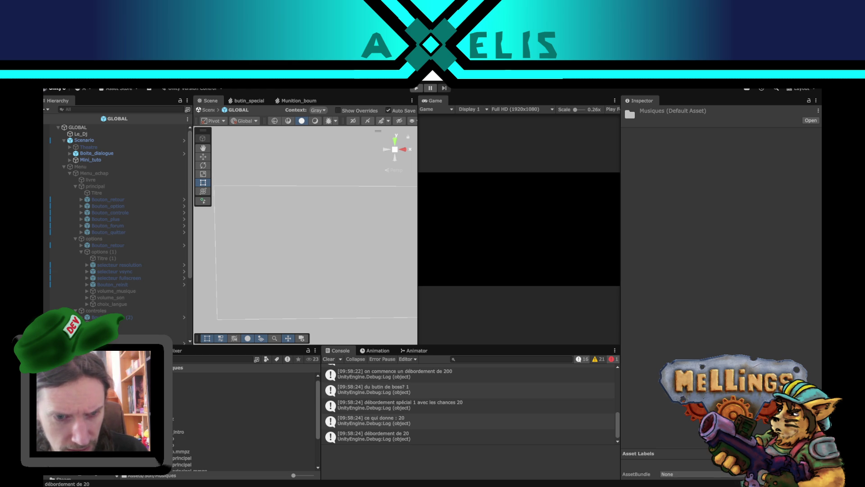
left_click(153, 411)
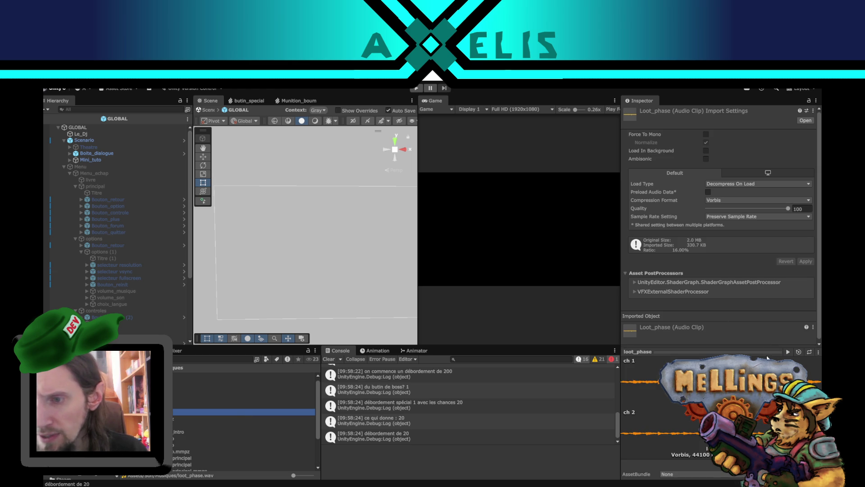
left_click(787, 352)
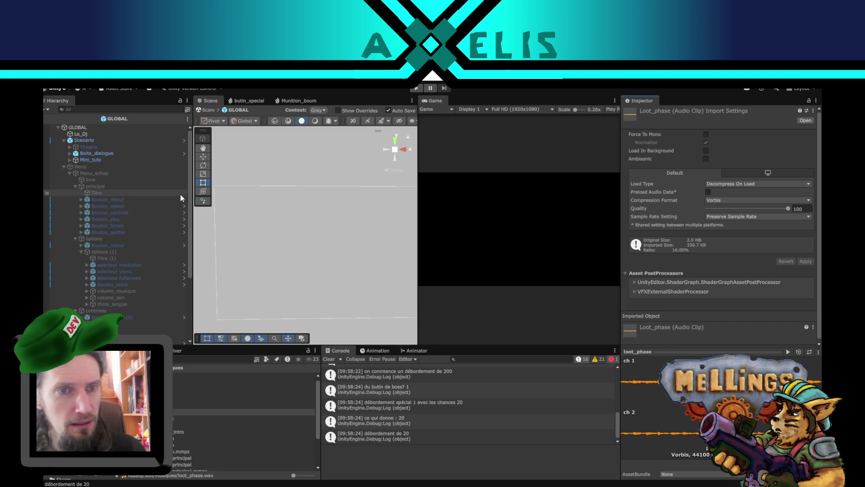
- Assign loot_phase to Le_Dj's Loot_loop field and save the GLOBAL prefab
left_click(101, 134)
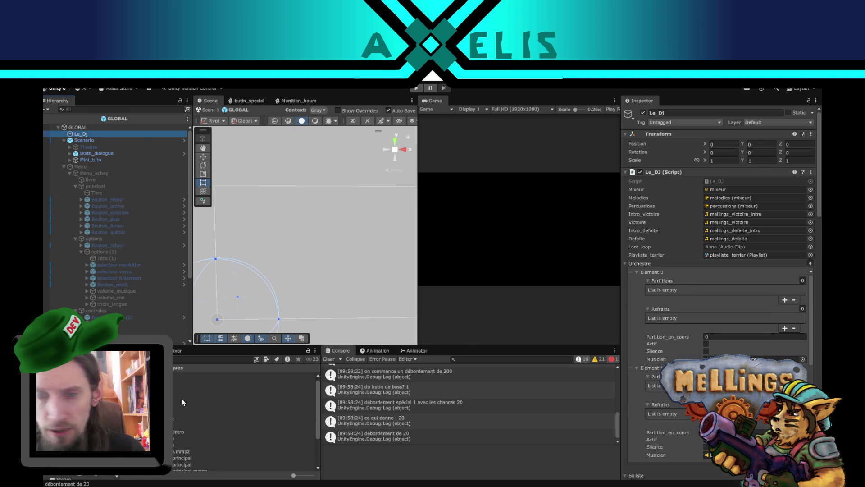
mouse_move(220, 411)
left_mouse_down()
mouse_move(662, 252)
mouse_move(721, 249)
left_mouse_up()
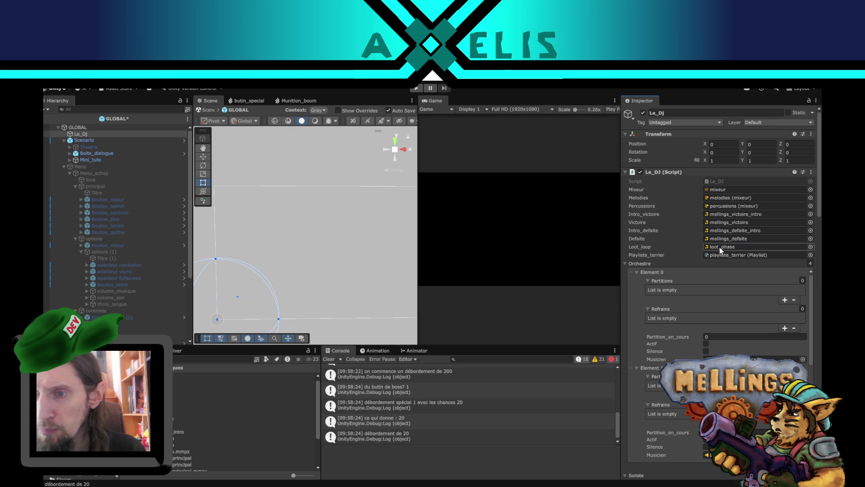
left_click(43, 122)
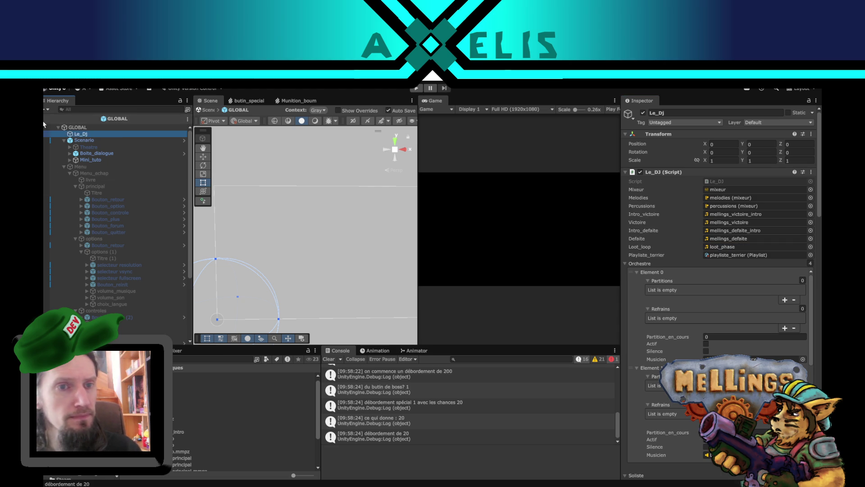
left_click(44, 120)
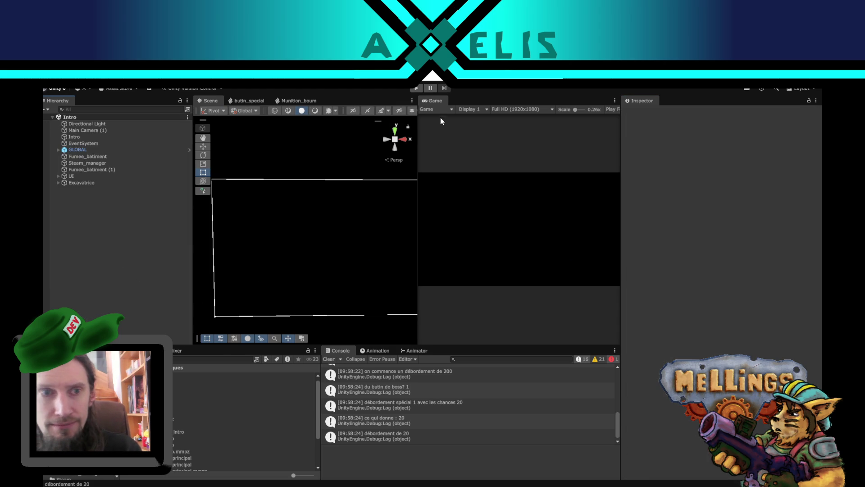
- Enter play mode, enlarge the Game view, and launch a mission from the Terrier into battle
left_click(415, 89)
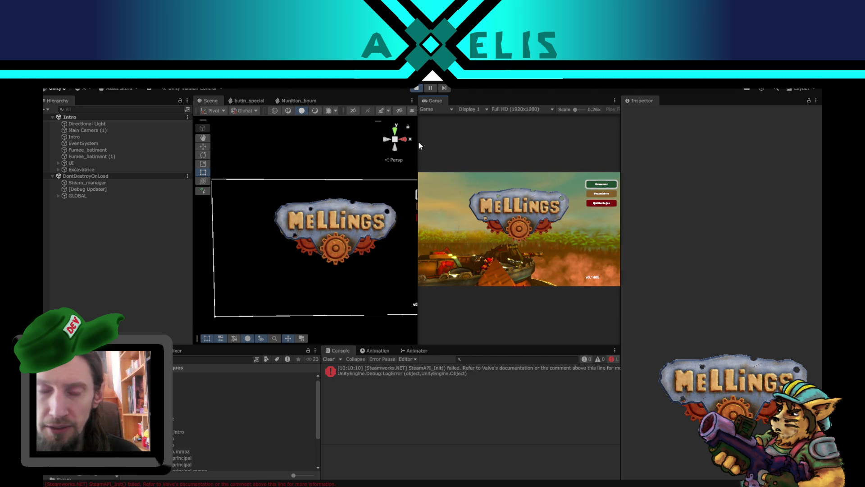
mouse_move(416, 164)
left_mouse_down()
mouse_move(322, 165)
mouse_move(372, 137)
left_mouse_up()
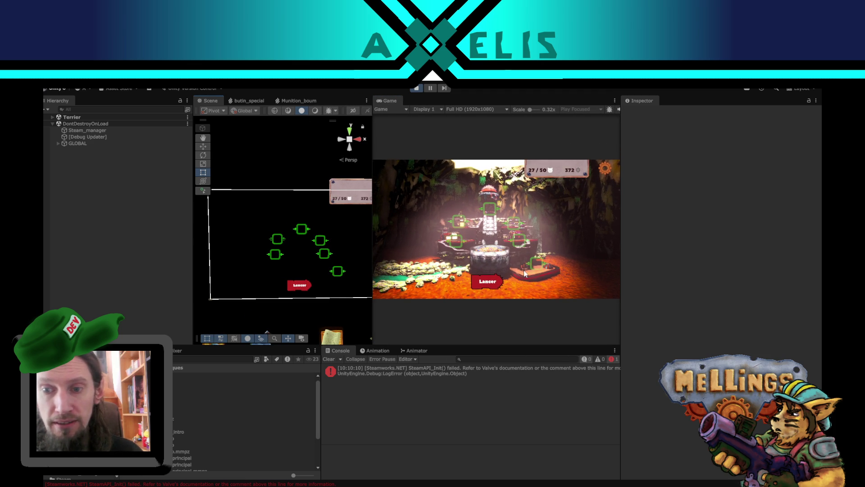
left_click(485, 285)
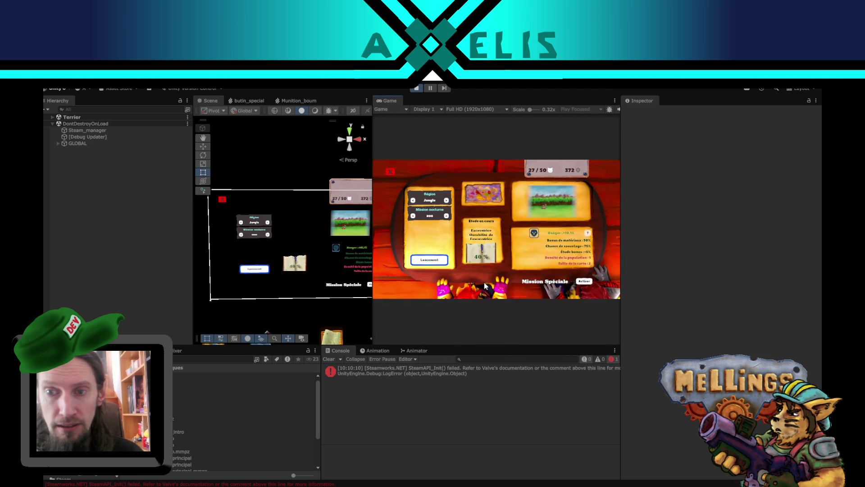
left_click(429, 263)
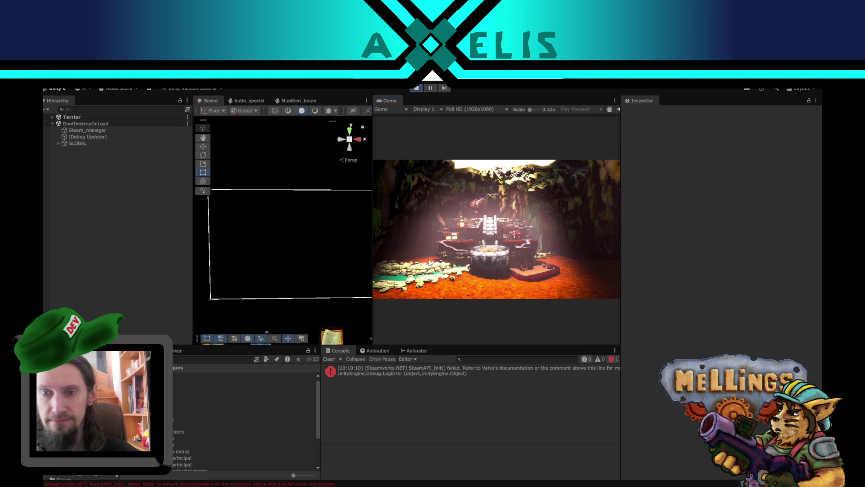
left_click(429, 262)
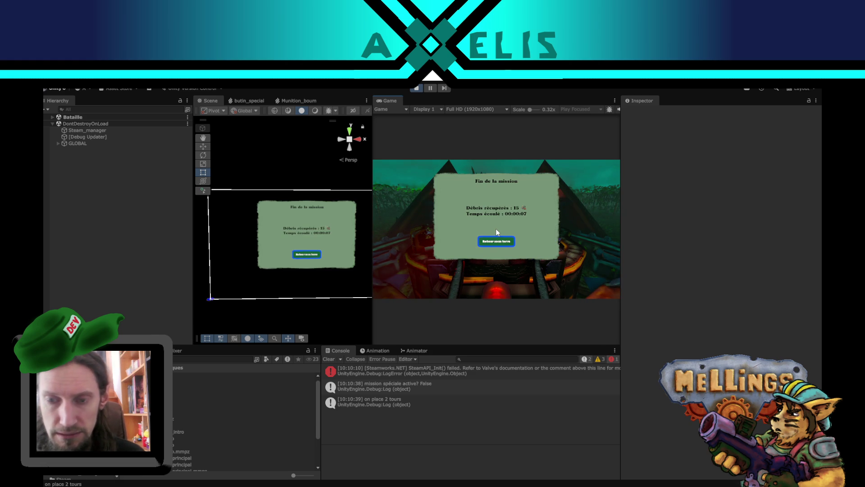
- Return from the mission-end panel, validate the rewards, and stop play mode
left_click(496, 231)
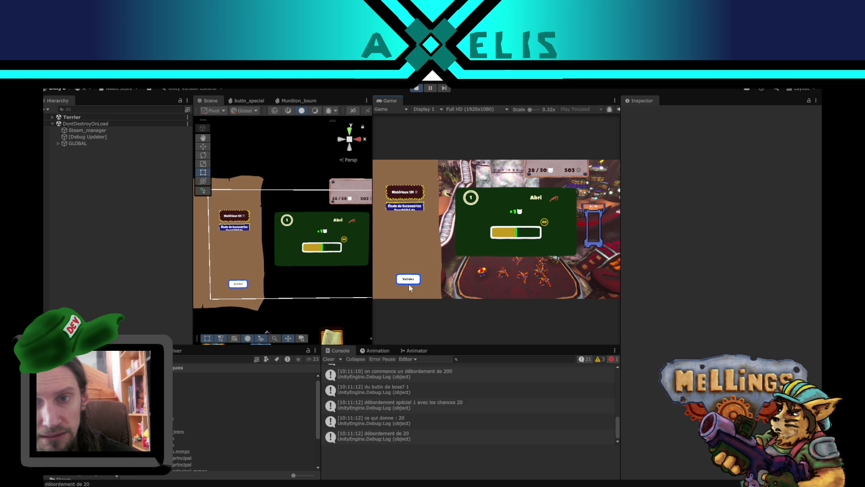
left_click(409, 285)
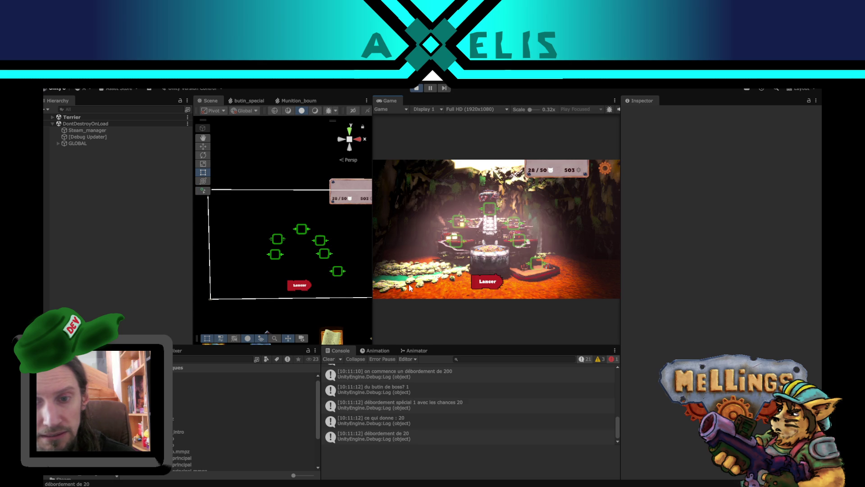
left_click(416, 89)
- In Le_DJ.cs, search for loot_loop and review the loot replay loop
key("alt+Tab")
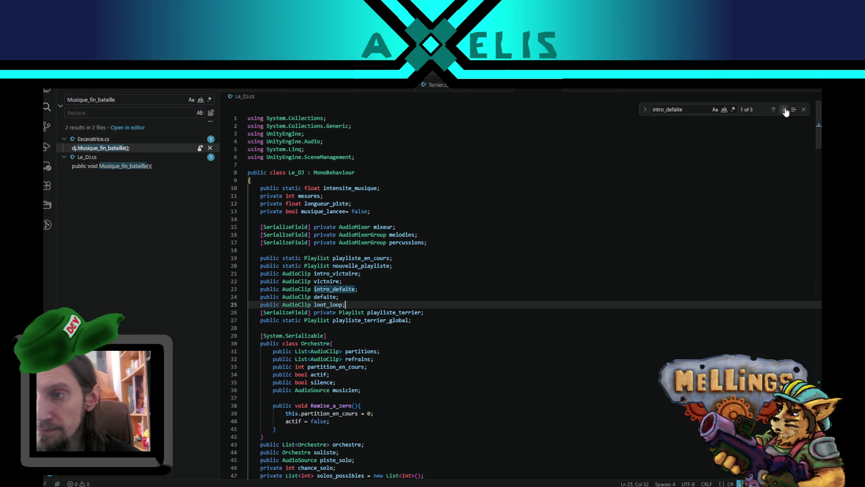
double_click(328, 305)
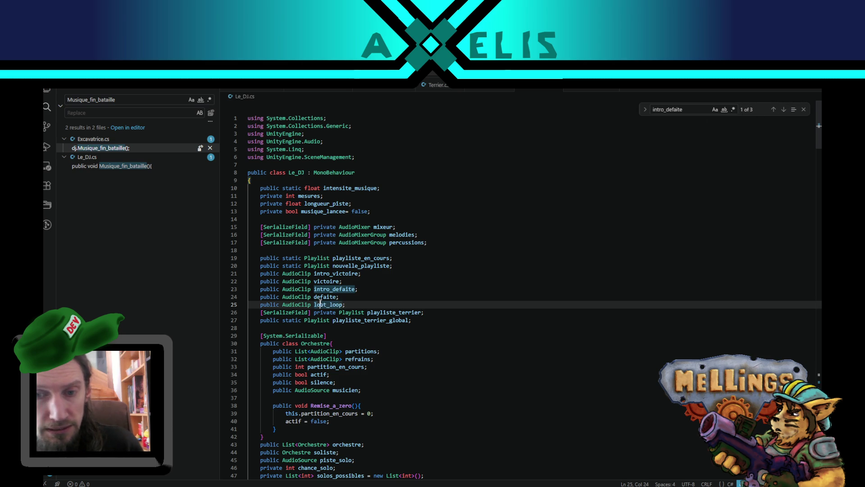
key("ctrl+f")
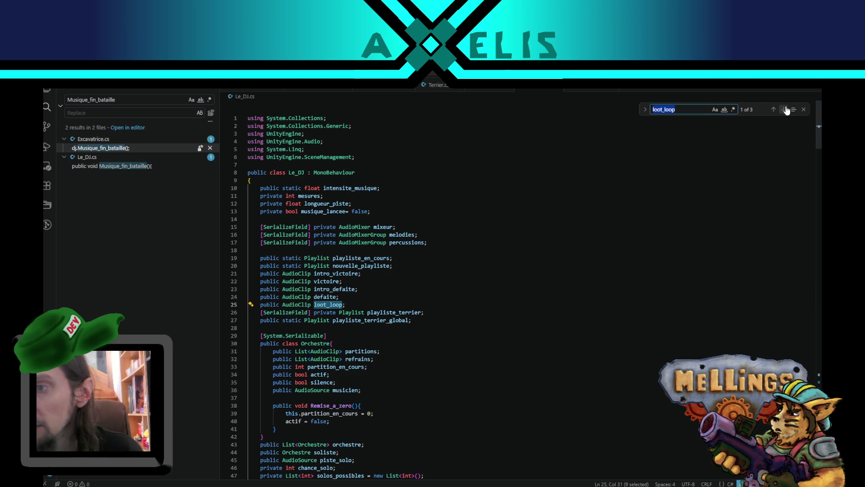
left_click(784, 109)
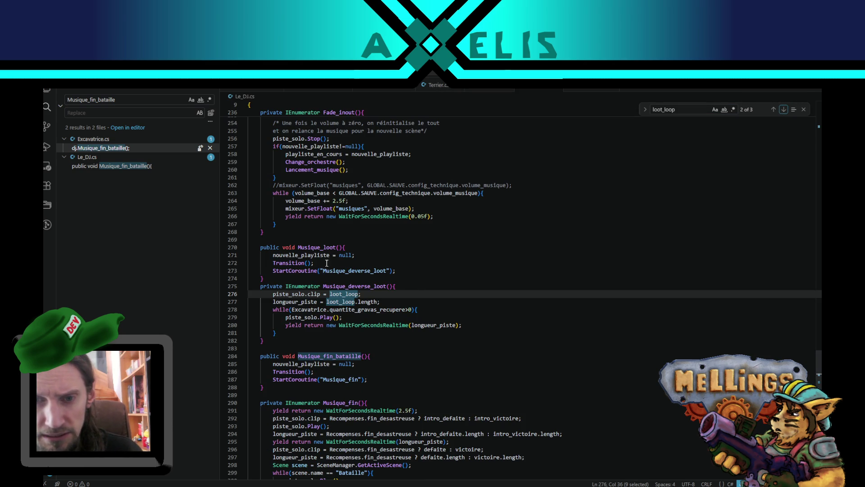
left_click(370, 295)
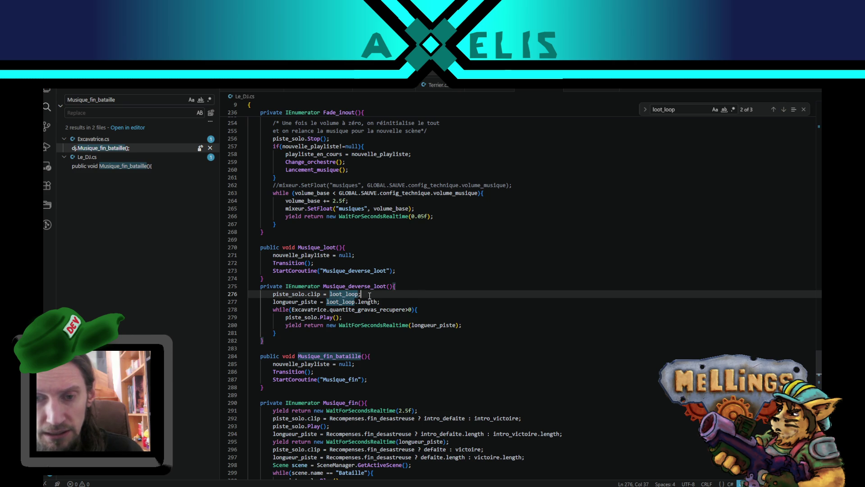
scroll(369, 294, "down", 3)
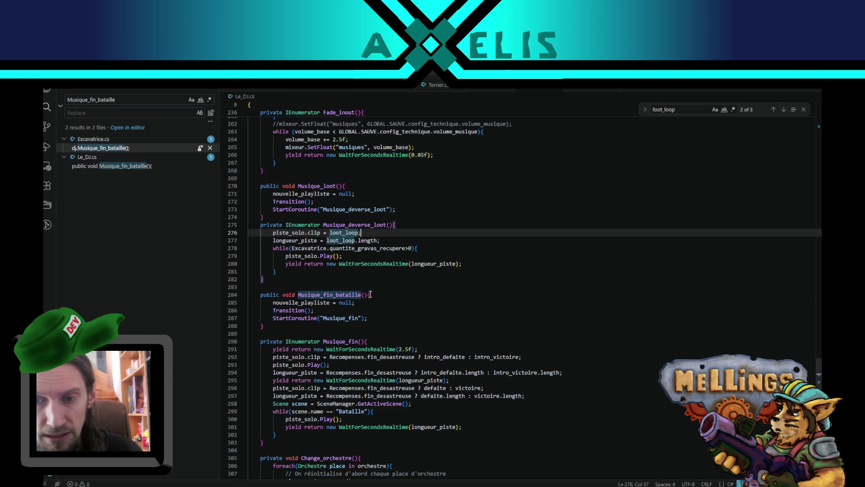
left_click(275, 270)
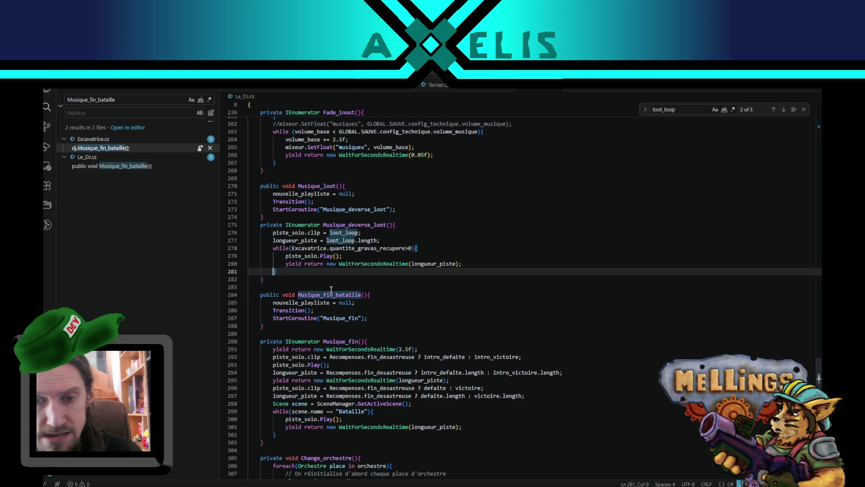
scroll(329, 289, "down", 1)
scroll(316, 286, "up", 4)
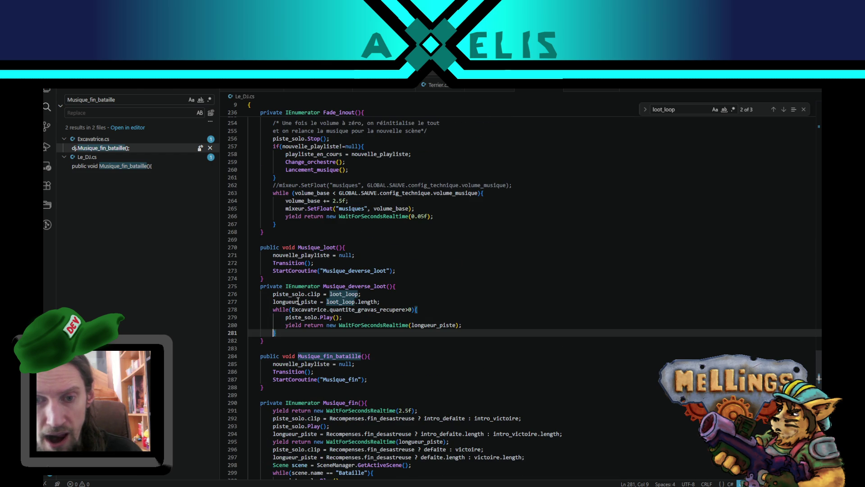
scroll(353, 303, "down", 3)
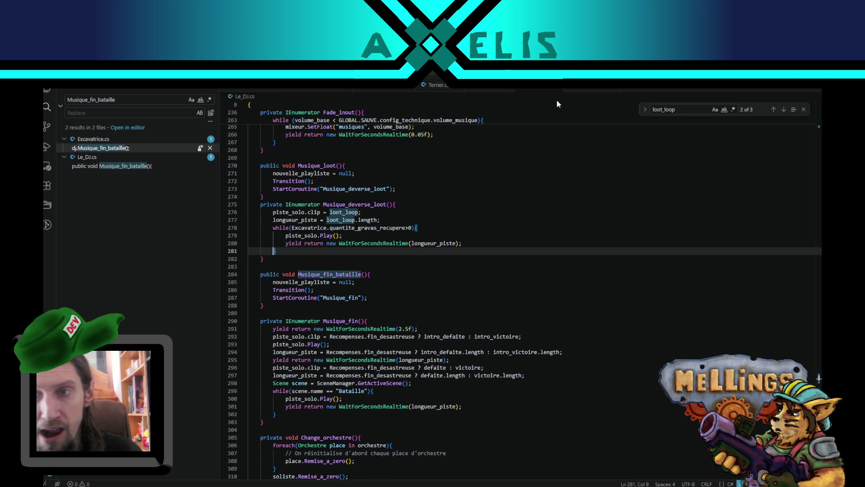
- Check playliste_terrier_global in GLOBAL.cs, then return to nouvelle_playliste in Musique_loot
left_click(490, 90)
scroll(327, 317, "up", 3)
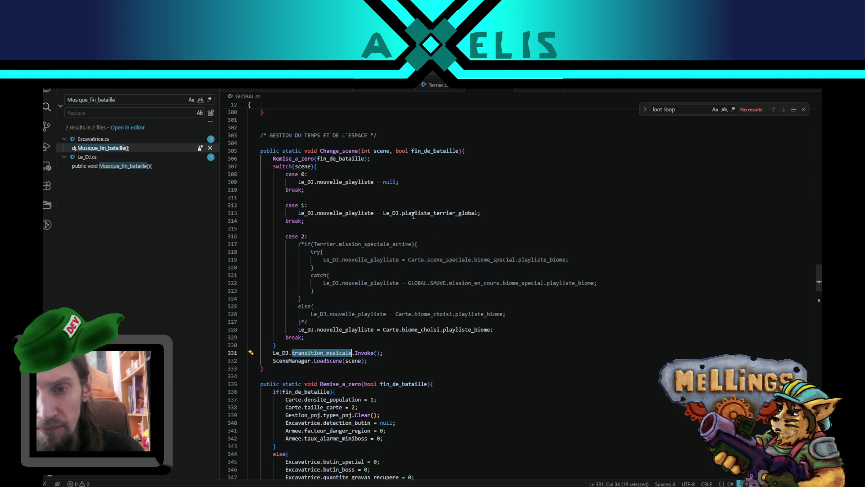
double_click(439, 213)
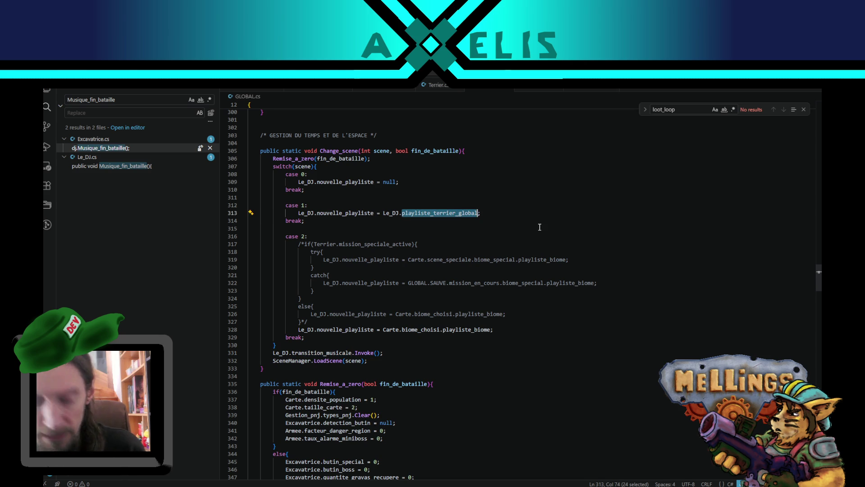
left_click(529, 88)
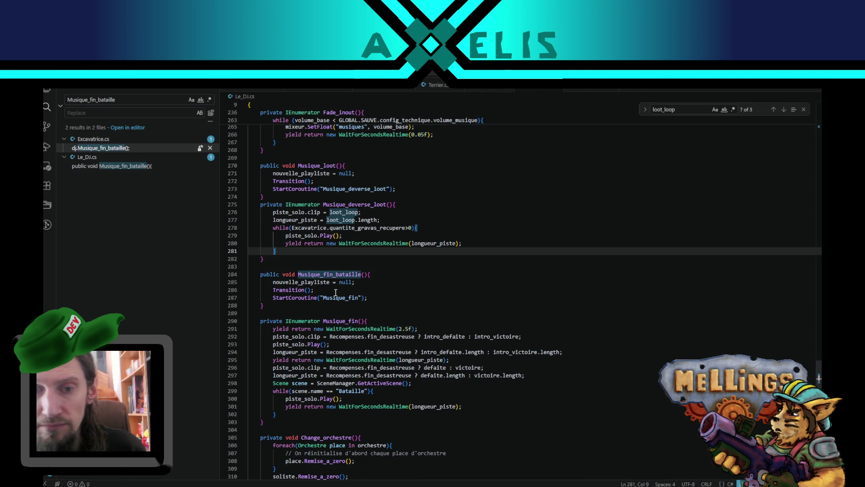
scroll(324, 291, "up", 2)
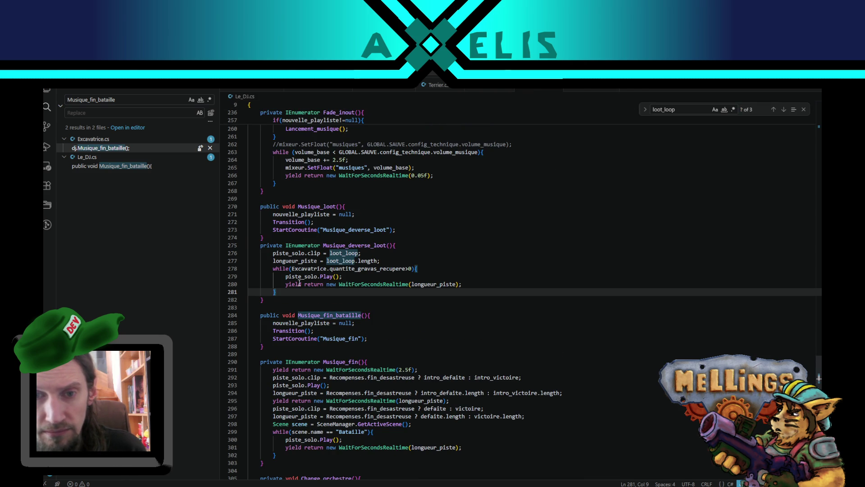
double_click(301, 214)
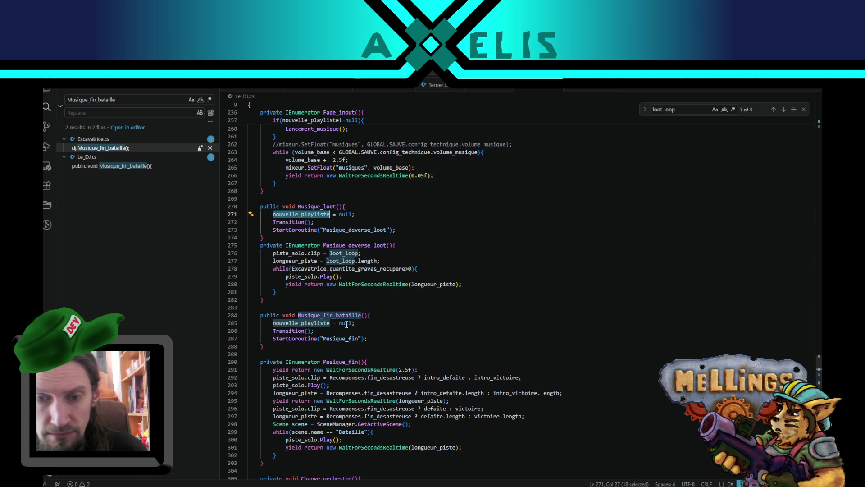
- After the while loop in Musique_deverse_loot, add 'nouvelle_playliste = playliste_terrier_global'
left_click(277, 298)
key("Up")
key("End")
key("Return")
type("playliste_terrier_global")
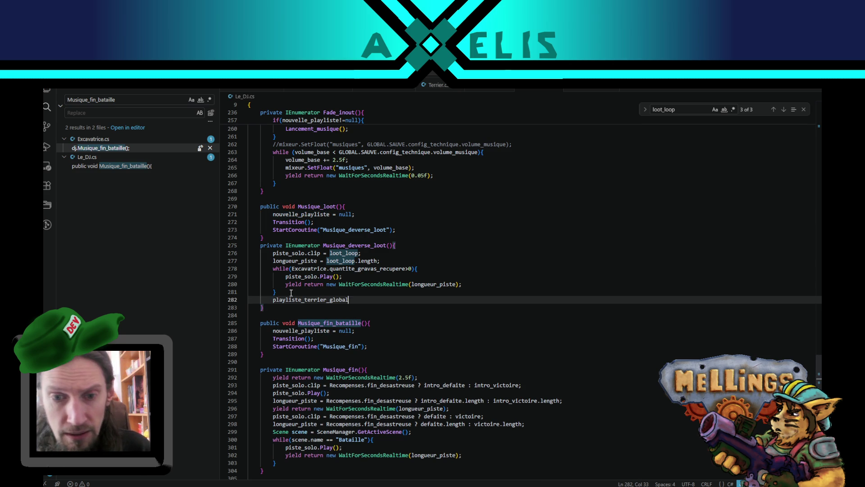
key("Home")
key("Left")
type("nouvel")
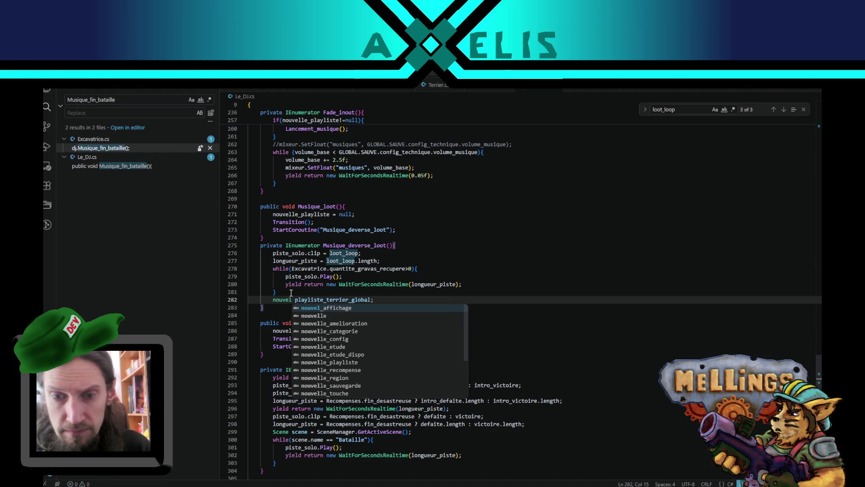
key("Down")
key("Down")
key("Down")
key("Return")
type("=")
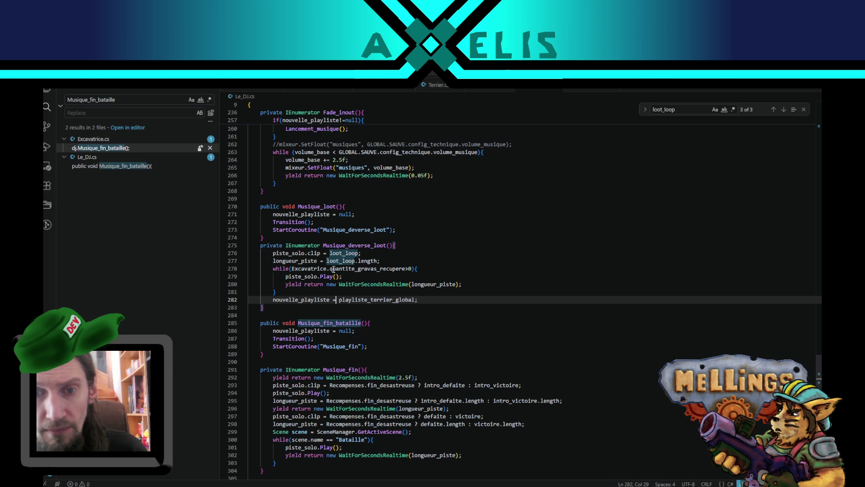
- On the next line, add a Transition(); call
scroll(333, 269, "down", 3)
scroll(329, 392, "up", 4)
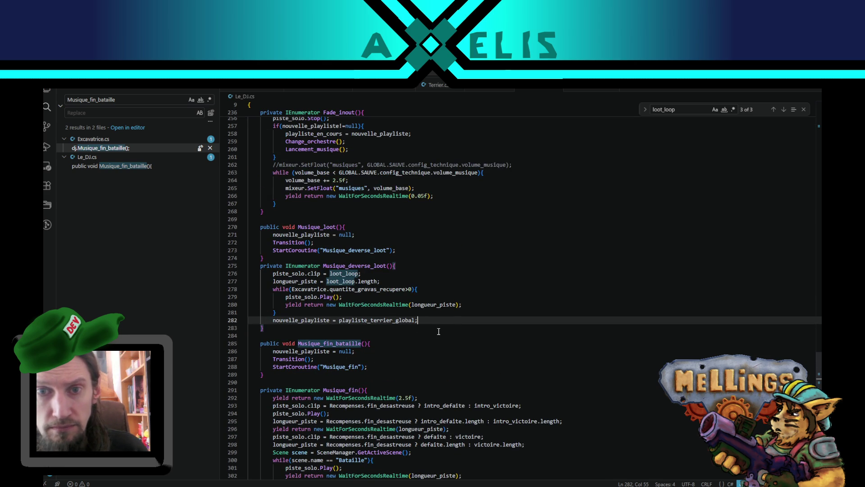
scroll(433, 327, "up", 9)
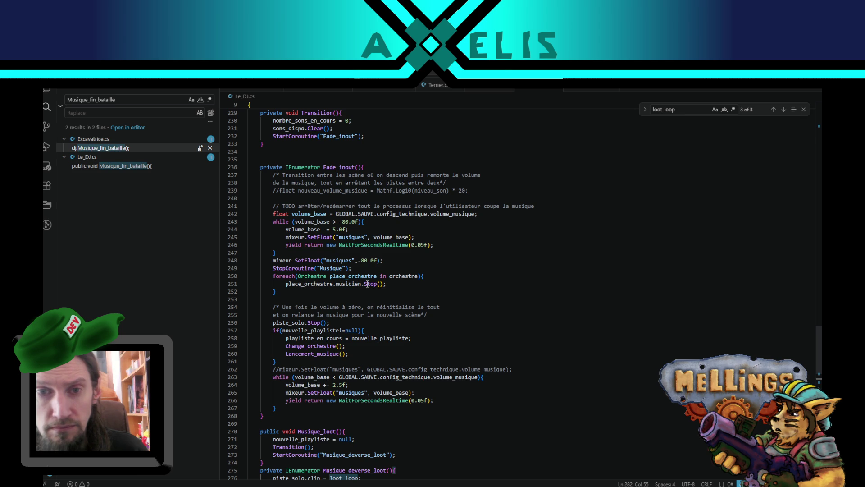
scroll(368, 283, "down", 4)
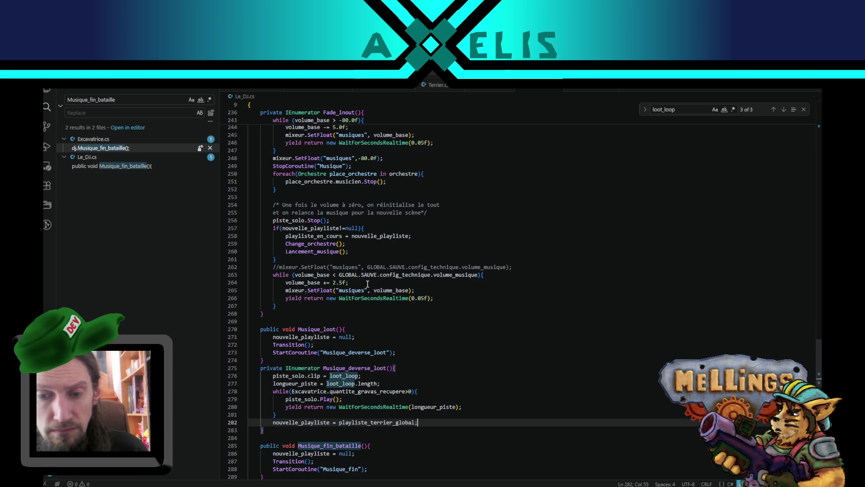
key("Return")
type("Transit")
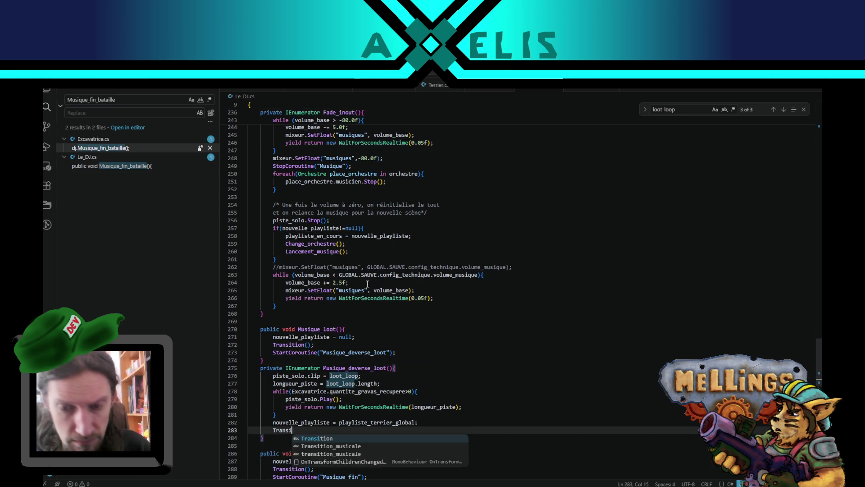
key("Tab")
type("();")
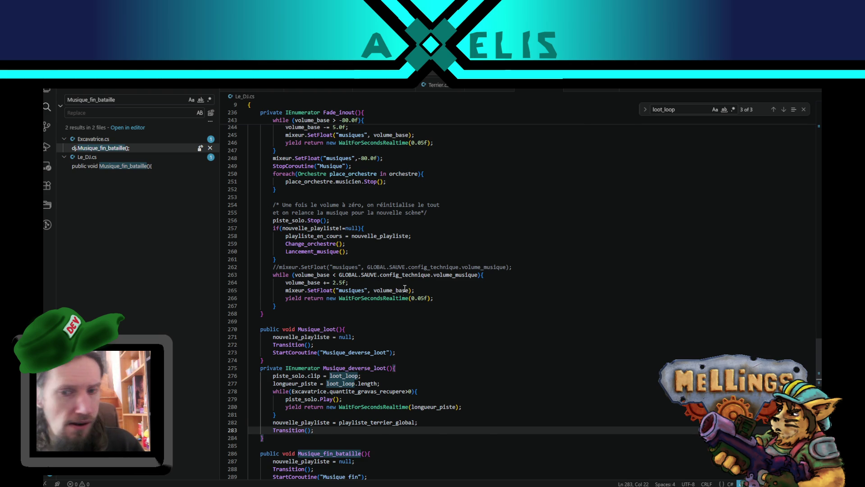
- Look over the edited Le_DJ.cs and the project's scripts, then return to Unity to recompile
scroll(404, 289, "down", 3)
scroll(361, 313, "up", 10)
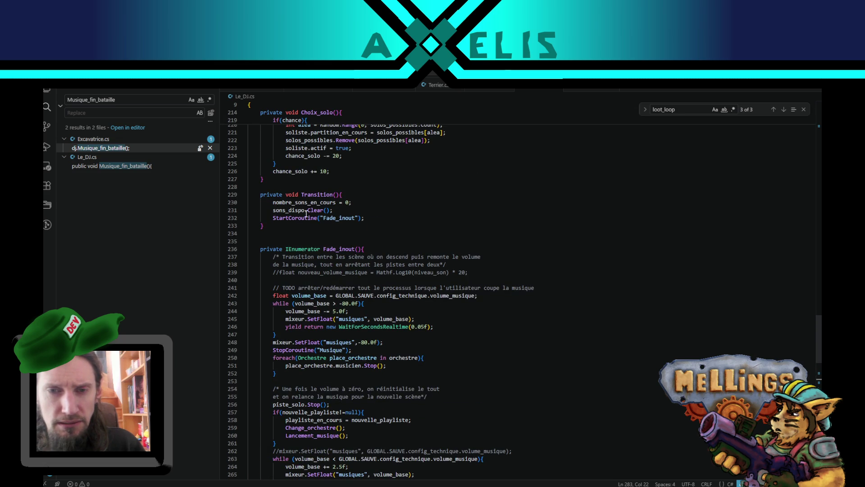
scroll(346, 292, "down", 8)
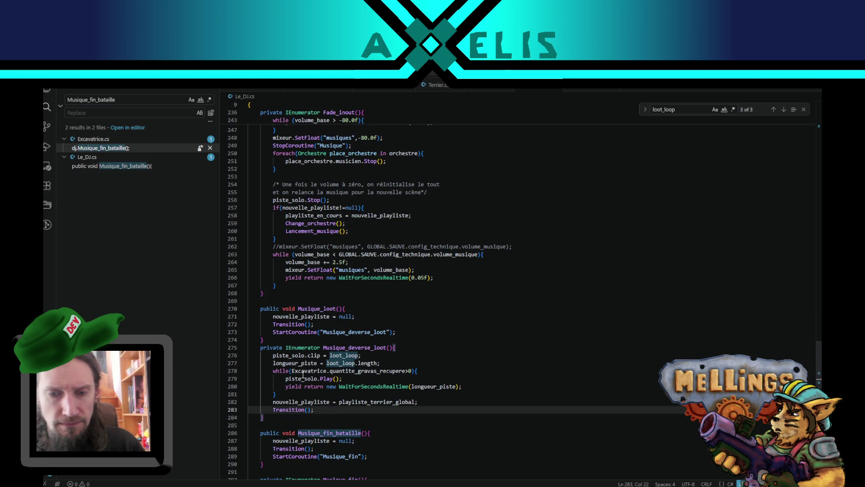
scroll(324, 367, "down", 4)
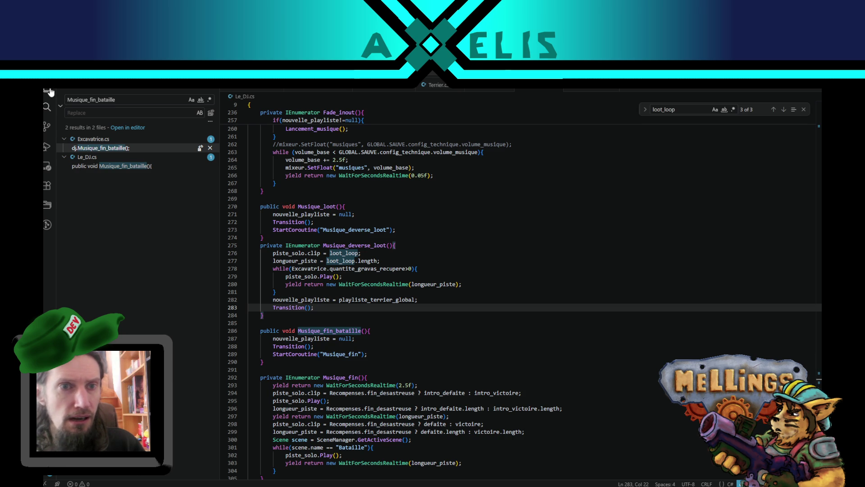
left_click(49, 91)
left_click(323, 306)
left_click(286, 292)
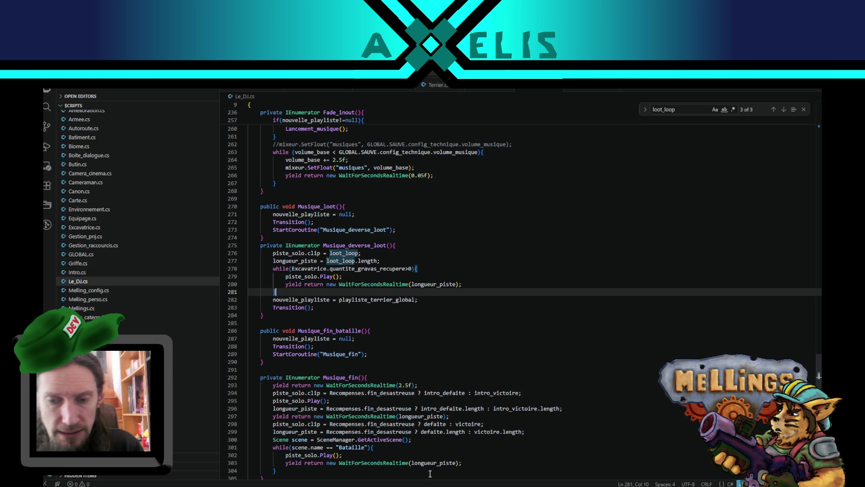
key("alt+Tab")
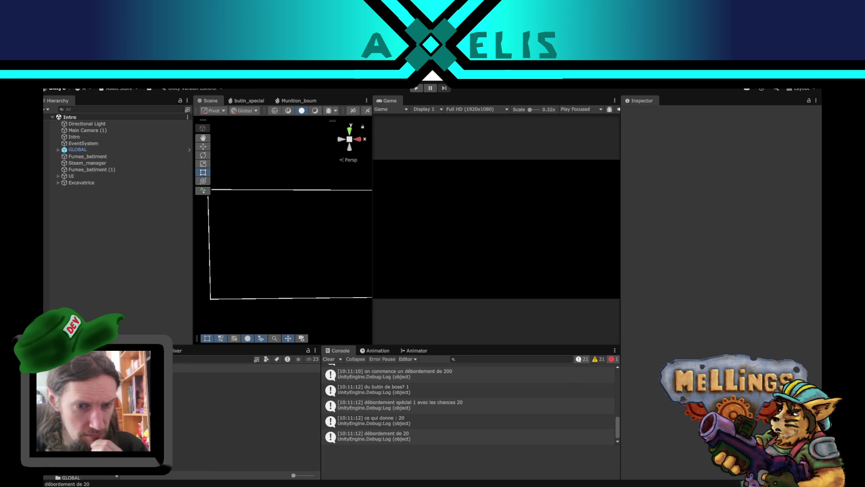
- Open the Terrier scene and select Terrier > HUB > UI_hub > Menu_recompense > Listing recompense > recompenses
double_click(149, 415)
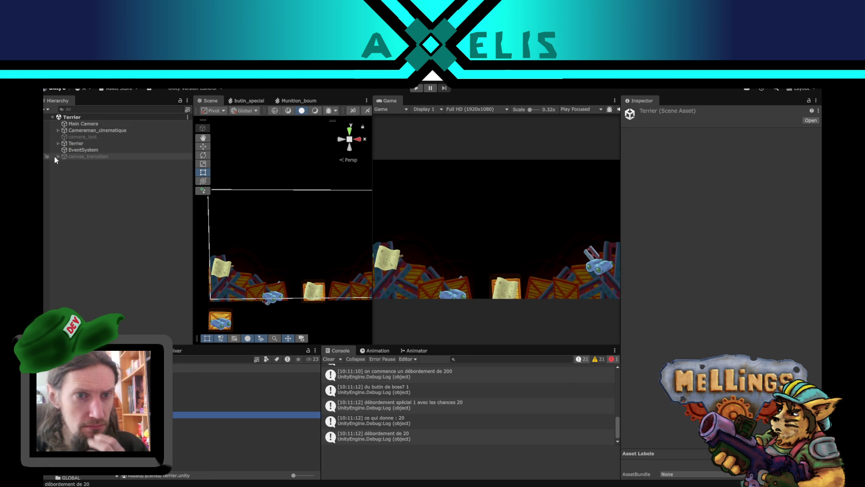
left_click(58, 143)
left_click(64, 156)
left_click(69, 190)
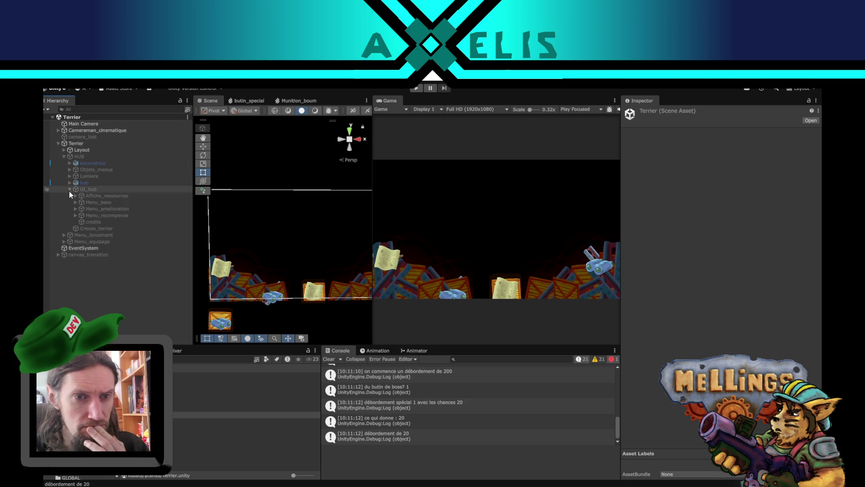
left_click(78, 215)
left_click(75, 215)
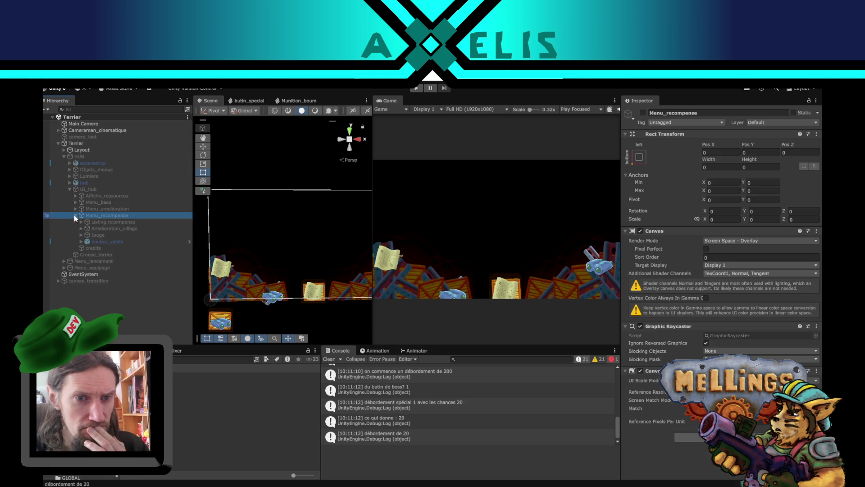
left_click(82, 221)
left_click(87, 234)
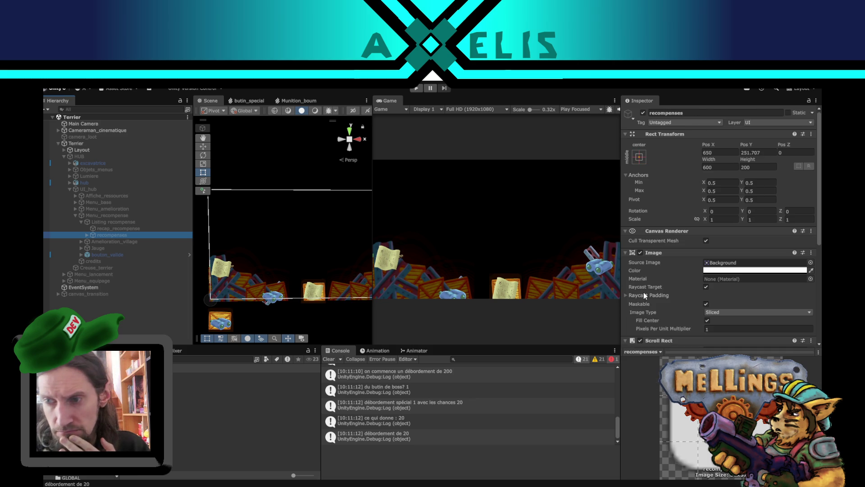
- Try the Scroll Rect's vertical scrollbar visibility options, leave it on Permanent, and deselect the object
scroll(661, 292, "down", 10)
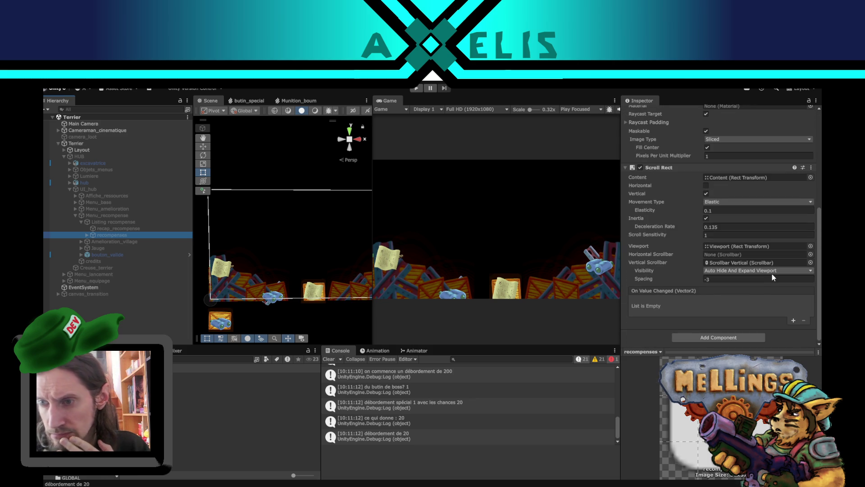
left_click(771, 271)
left_click(744, 280)
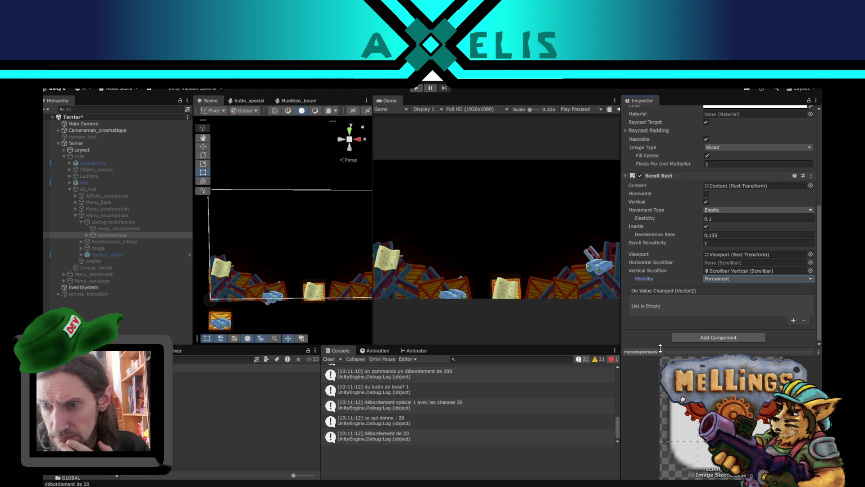
left_click(736, 277)
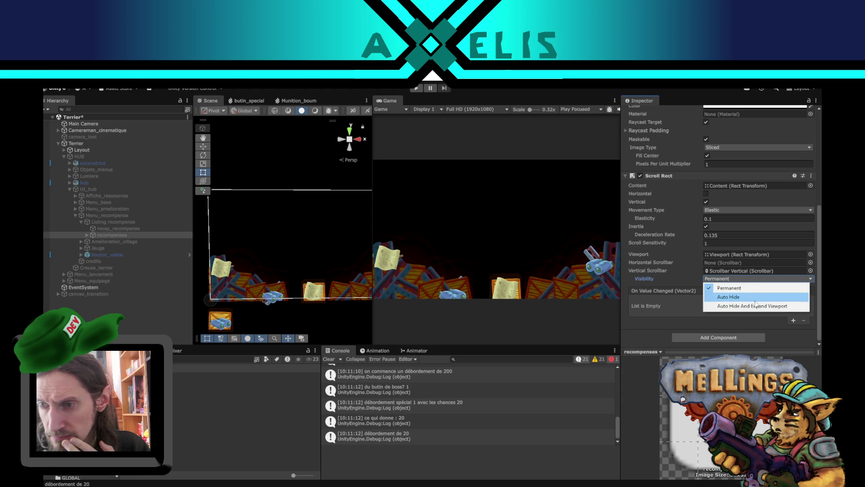
left_click(761, 296)
left_click(764, 279)
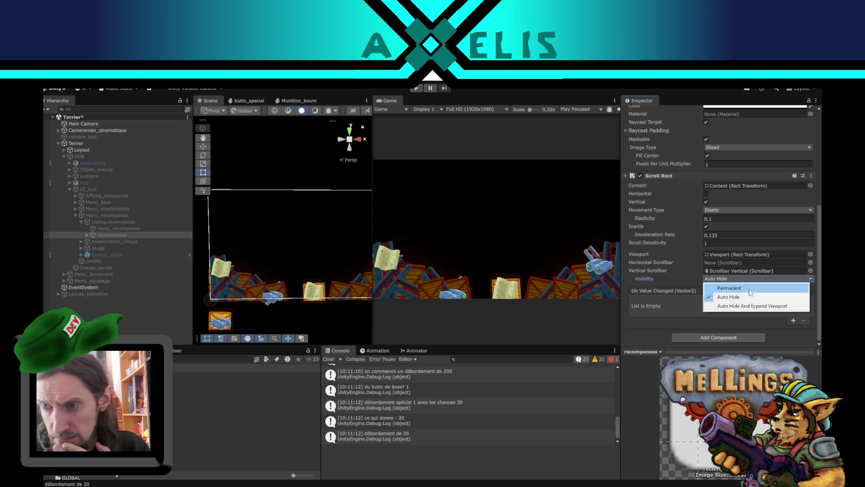
left_click(753, 306)
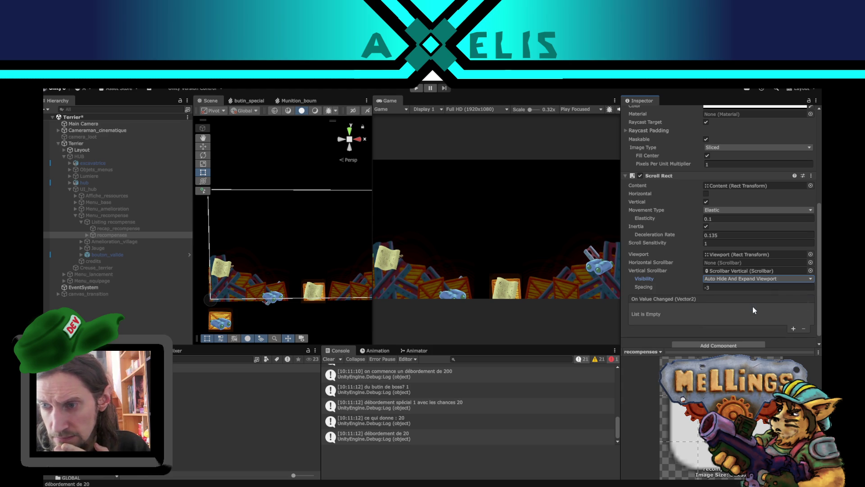
left_click(738, 280)
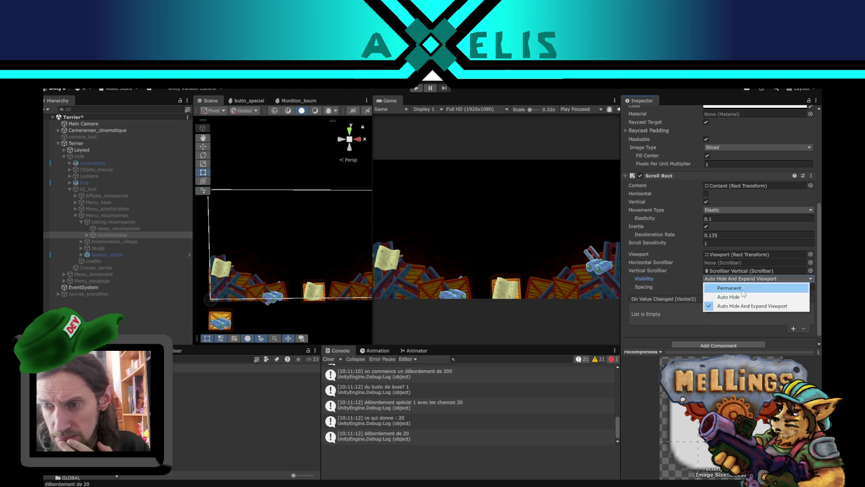
left_click(728, 288)
left_click(644, 333)
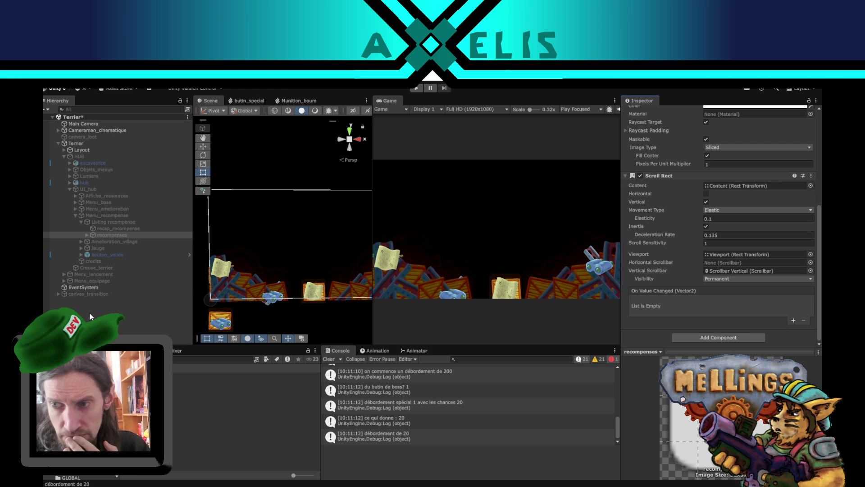
left_click(94, 309)
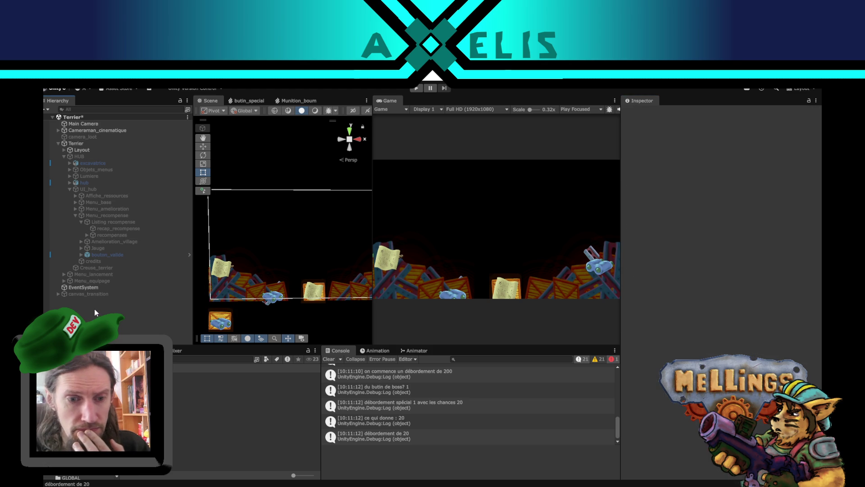
- Save the Terrier scene, open the Intro scene, and start play mode
key("ctrl+s")
left_click(135, 415)
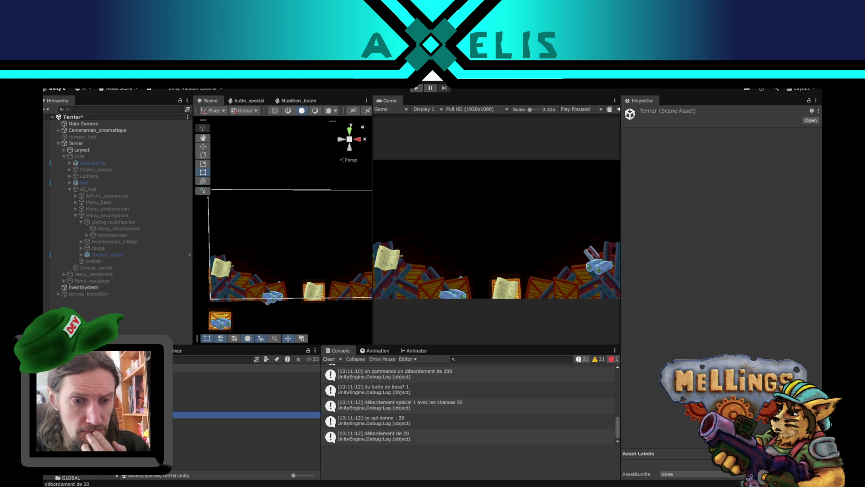
key("Up")
key("Up")
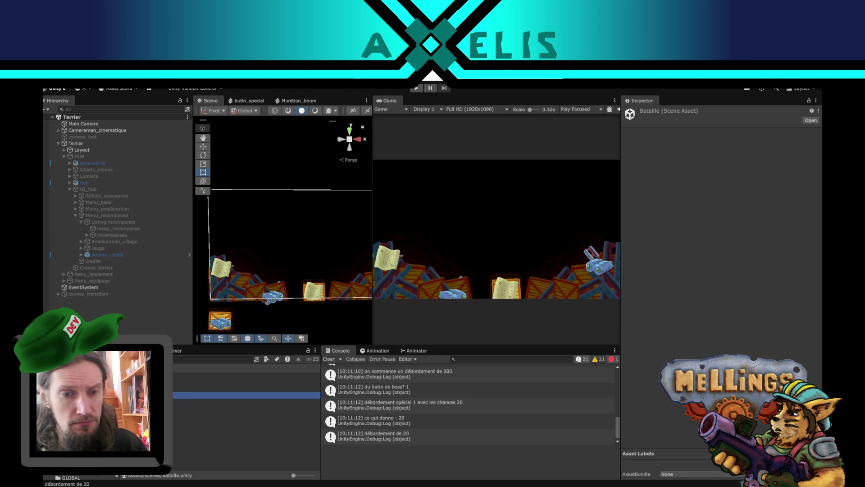
key("Return")
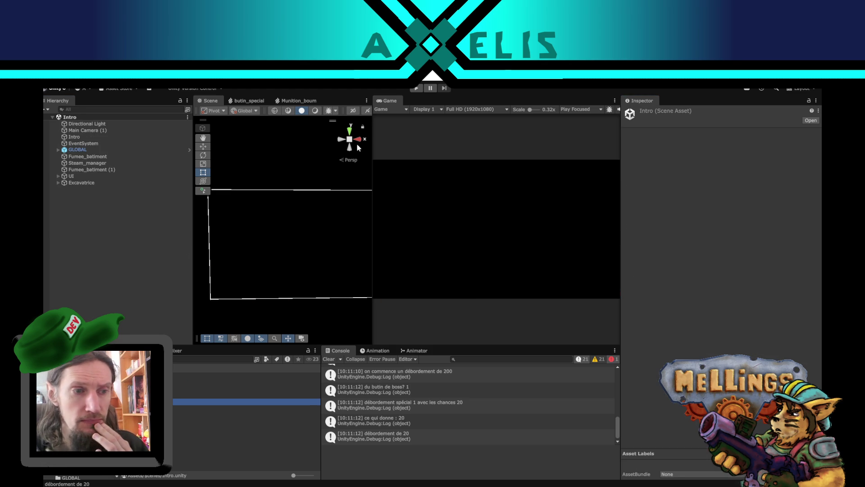
left_click(418, 87)
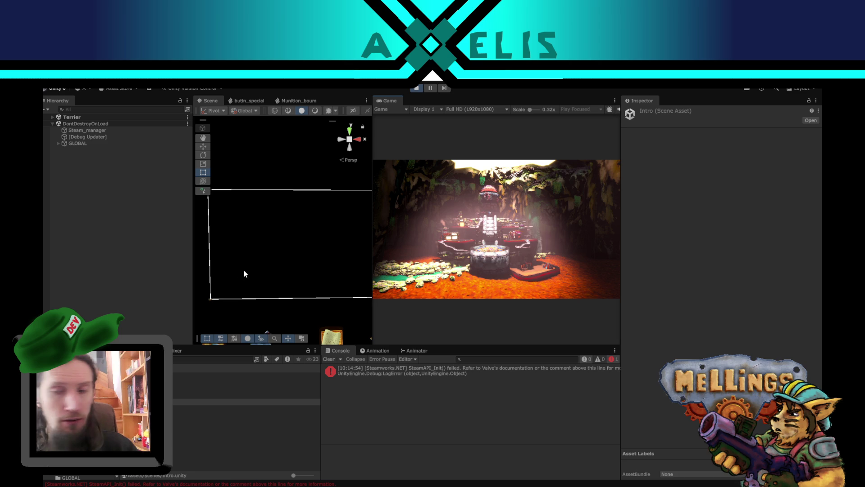
- Launch the jungle mission from mission selection, then return to the burrow when it ends
left_click(493, 282)
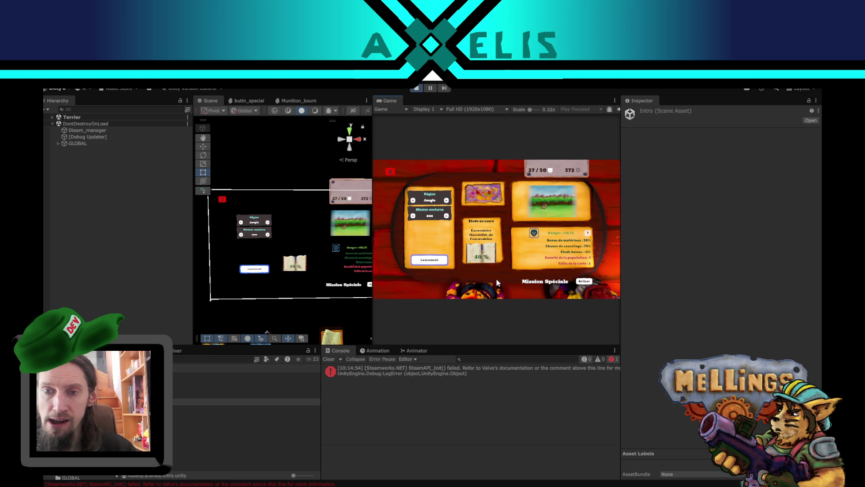
left_click(436, 266)
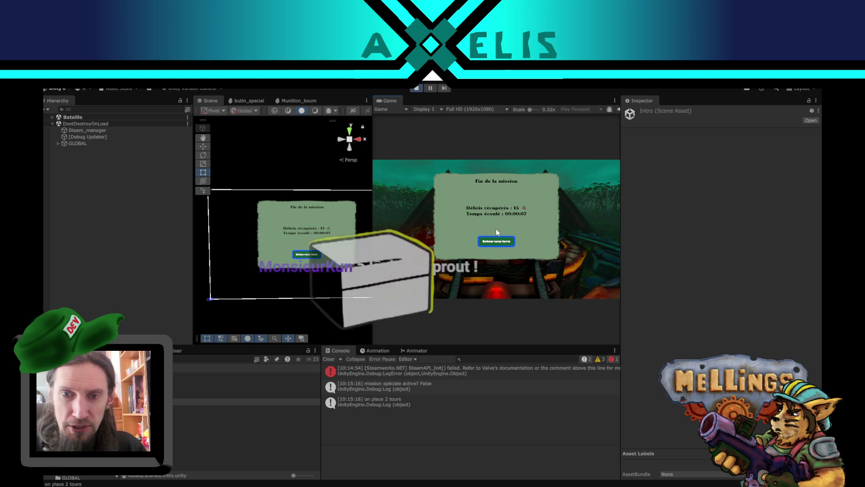
left_click(496, 231)
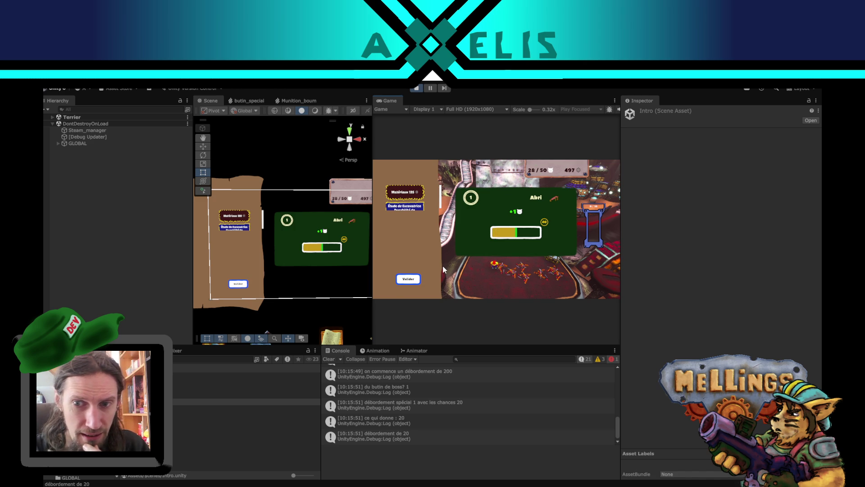
- Close the reward screen to get back to the Terrier cave
left_click(416, 279)
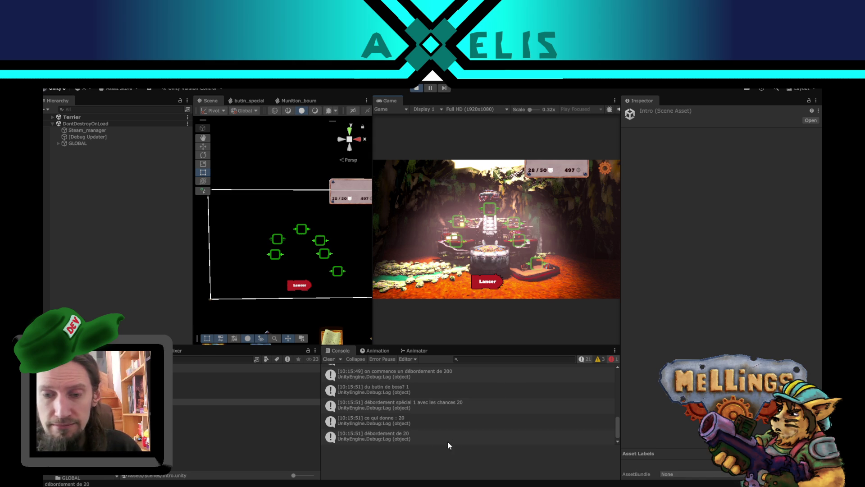
- Back in VS Code, inspect quantite_gravas_recupere on line 484 of Recompenses.cs
key("alt+Tab")
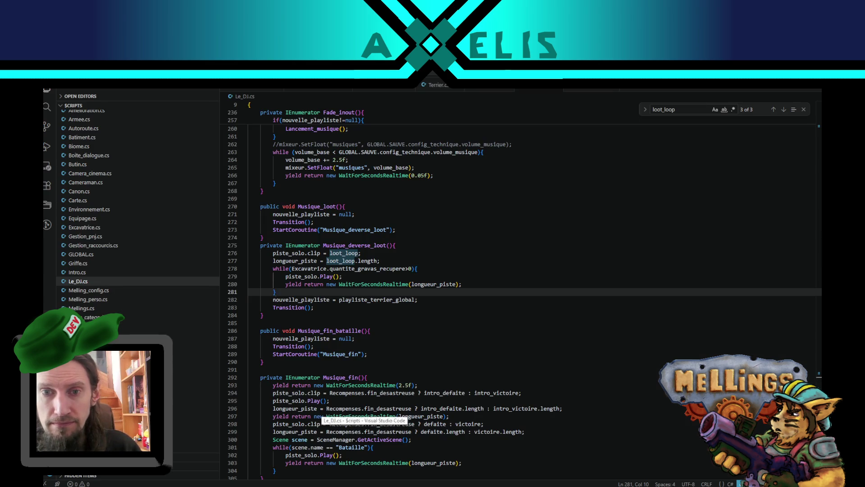
key("alt+Tab")
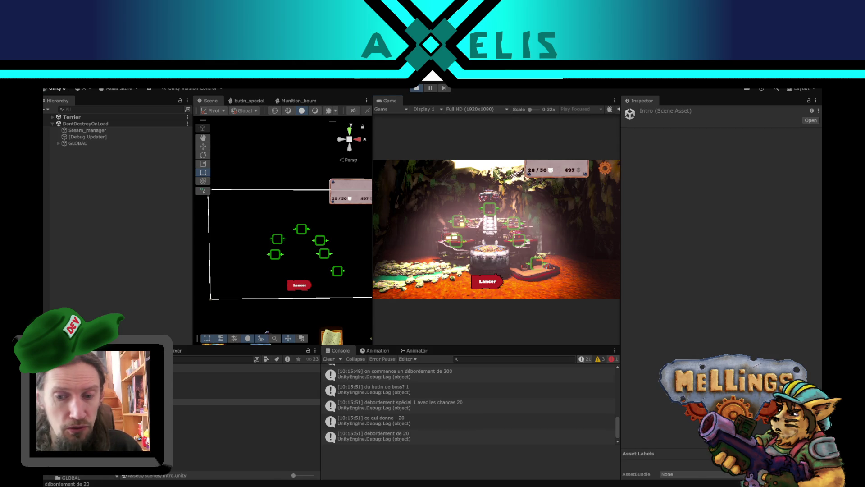
key("alt+Tab")
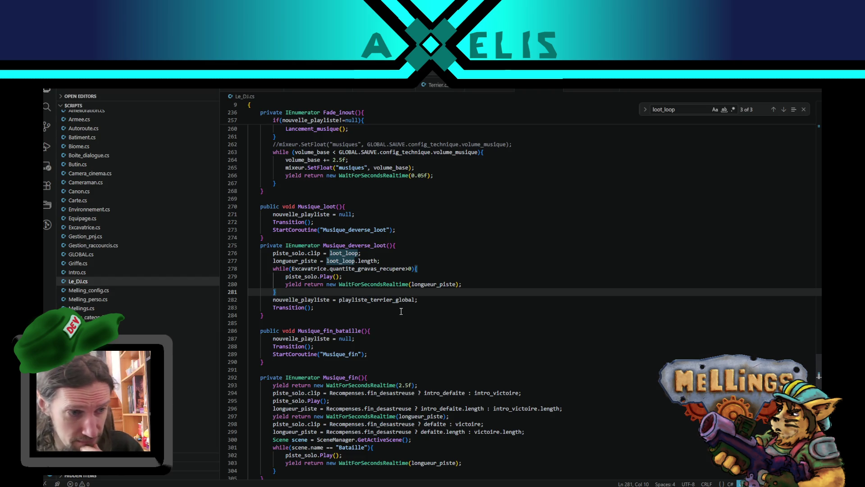
left_click(439, 86)
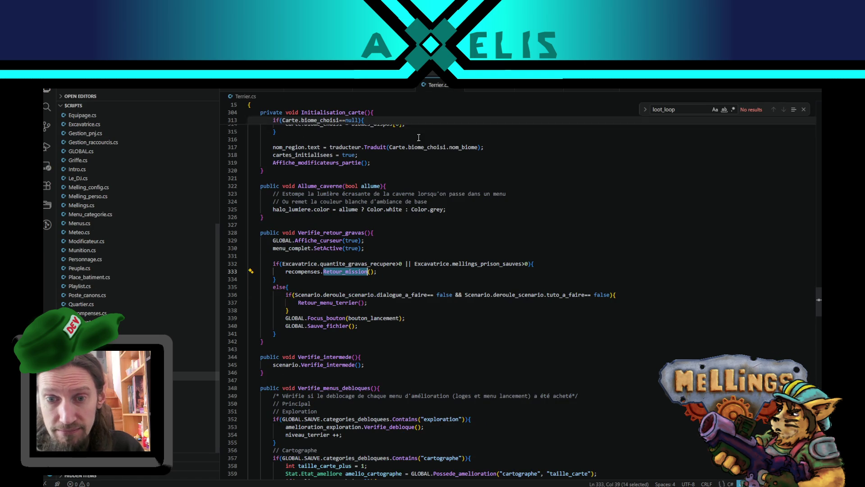
left_click(383, 86)
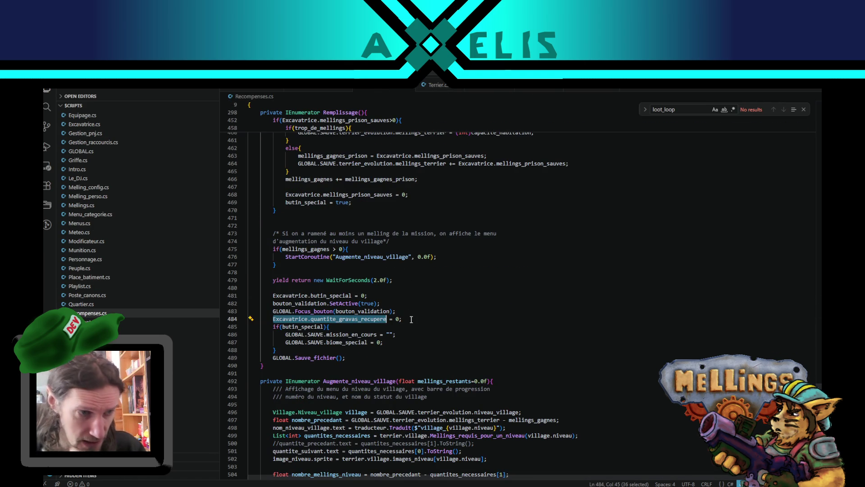
left_click(321, 312)
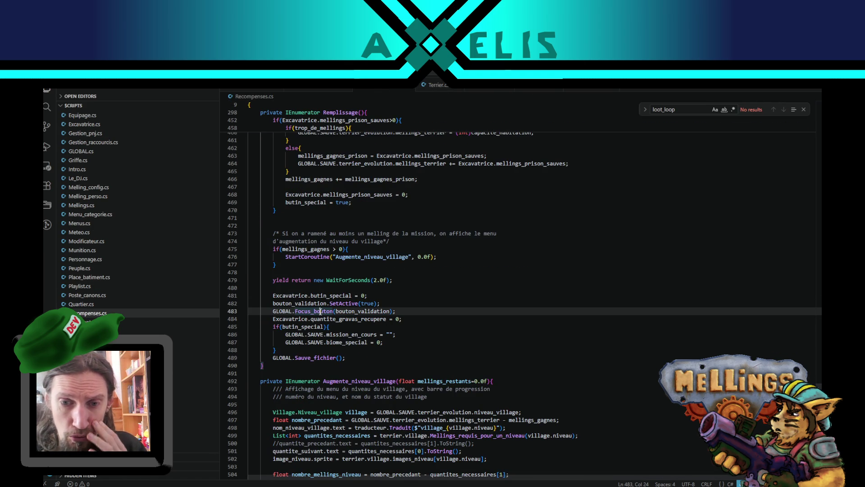
double_click(373, 320)
- Scroll through Recompenses.cs, then go back to Terrier.cs and scroll up to Start()
scroll(328, 330, "up", 6)
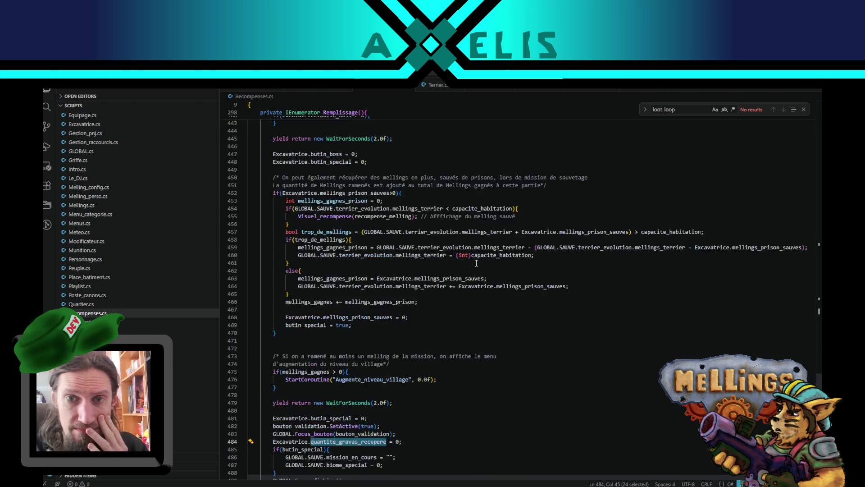
left_click_drag(818, 384, 820, 352)
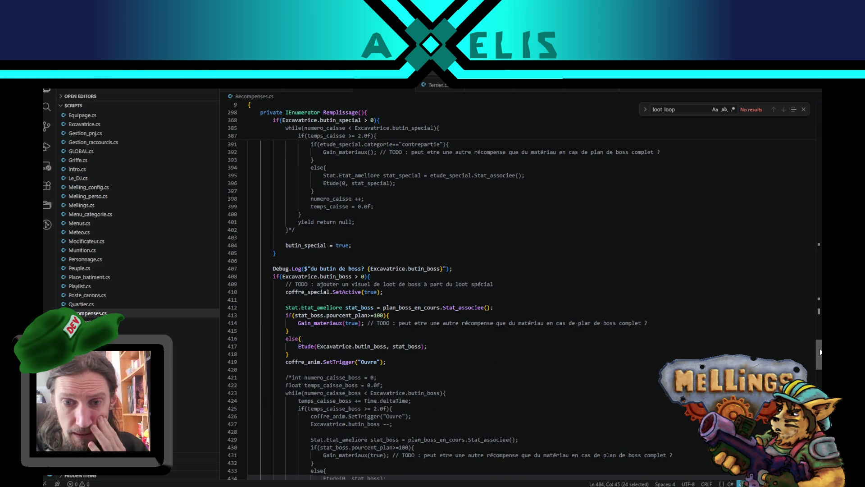
left_click_drag(820, 352, 820, 147)
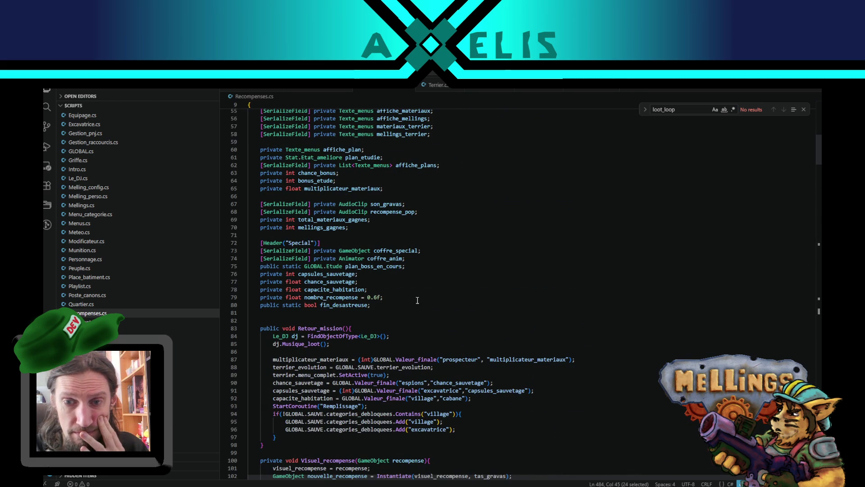
left_click(439, 85)
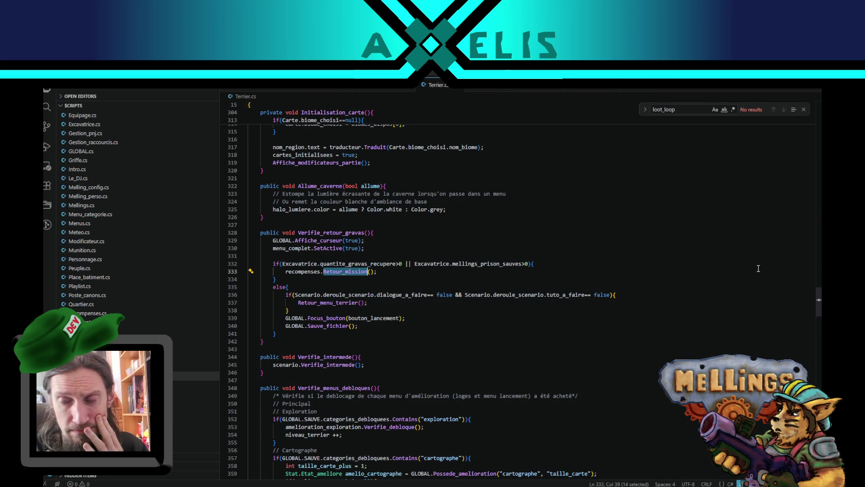
mouse_move(819, 301)
left_mouse_down()
mouse_move(811, 122)
mouse_move(806, 208)
left_mouse_up()
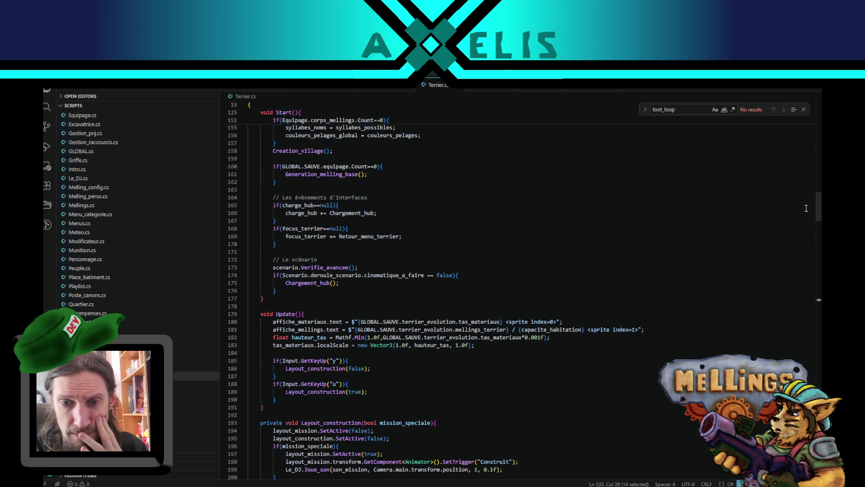
- Follow the Chargement_hub call on line 175 to its Verifie_retour_gravas call
double_click(310, 282)
scroll(464, 318, "down", 6)
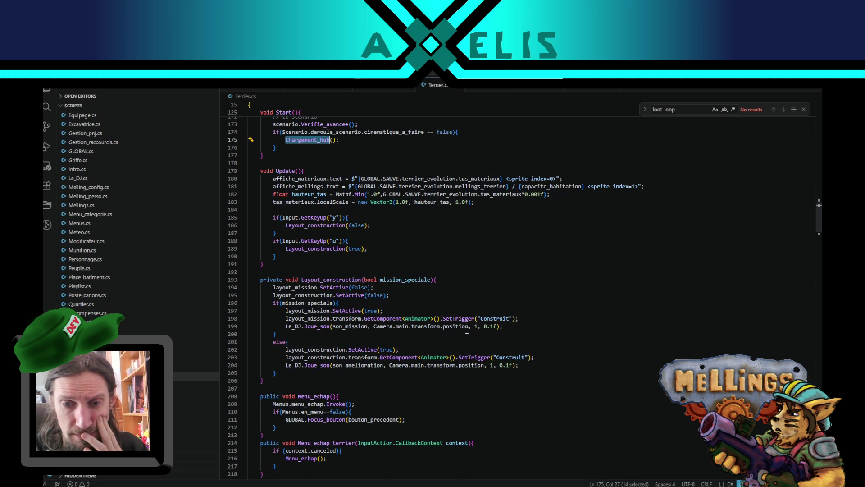
scroll(467, 330, "down", 11)
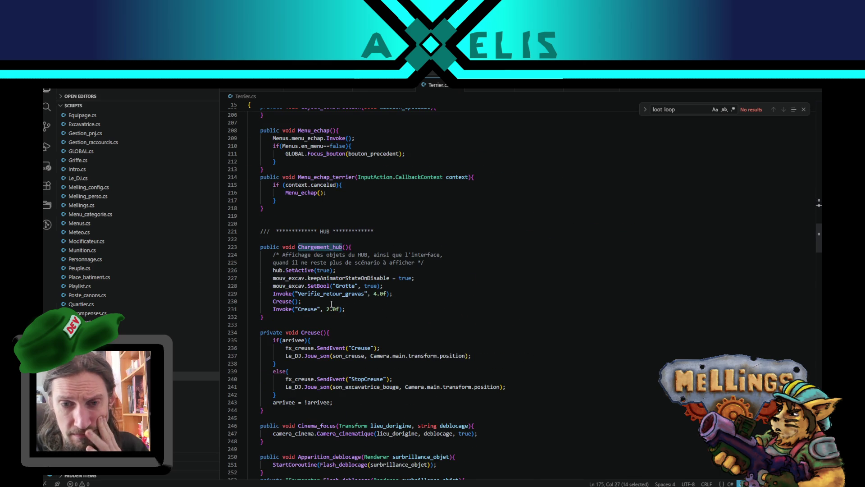
double_click(321, 294)
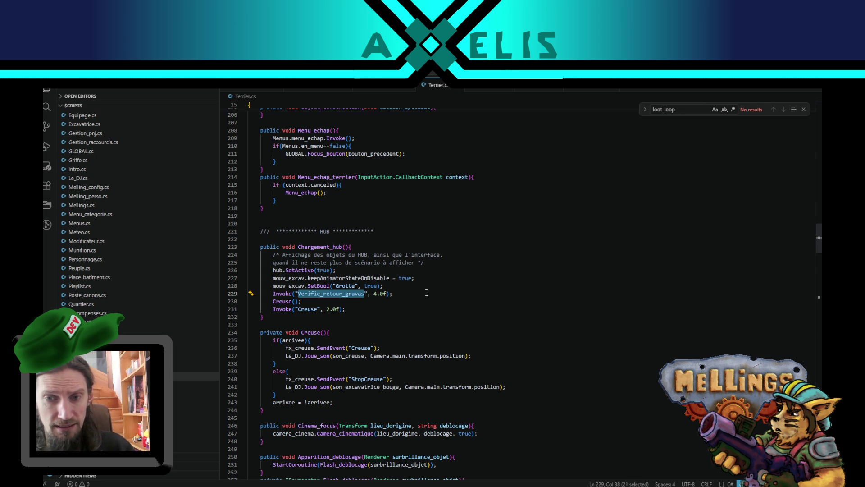
scroll(421, 297, "down", 10)
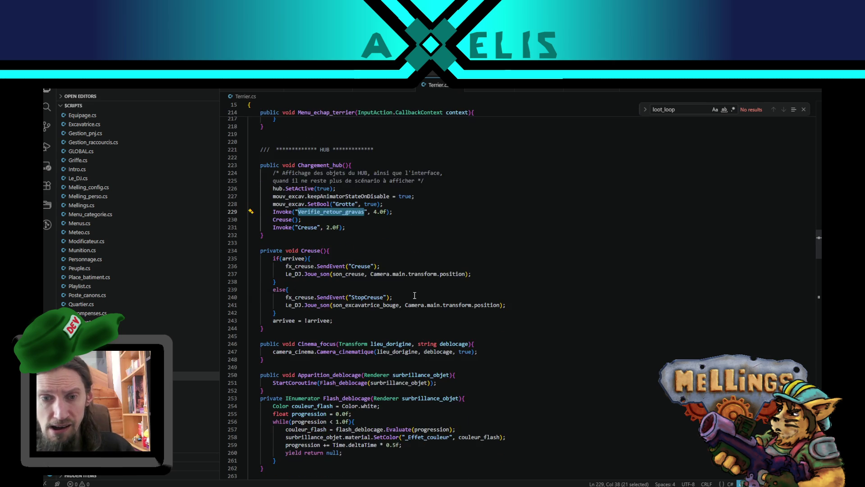
- Find Verifie_retour_gravas's definition and jump from its Retour_mission call to Recompenses.cs with F12
key("ctrl+f")
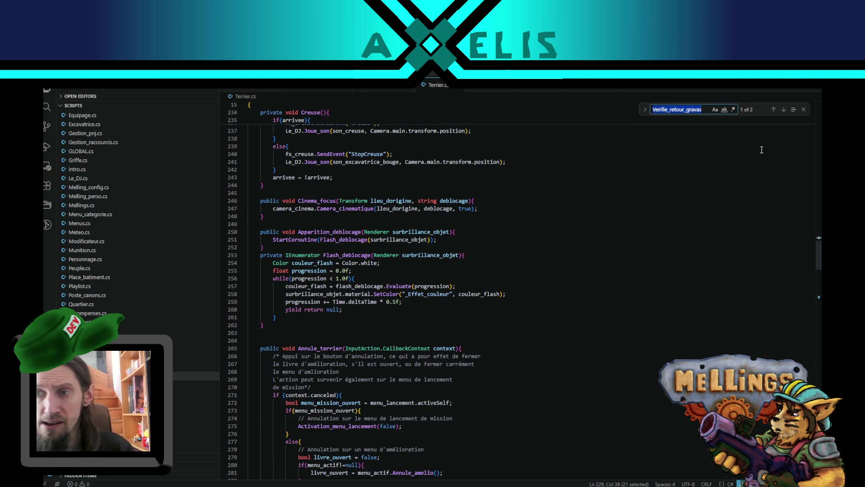
left_click(783, 110)
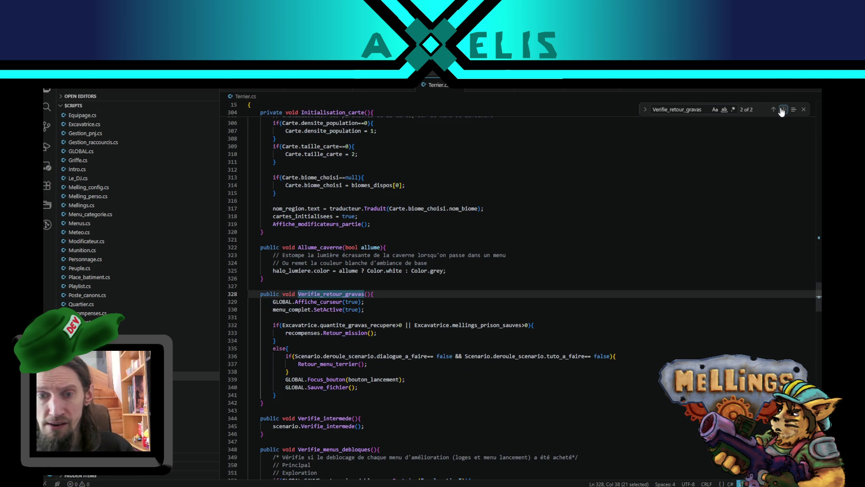
left_click(374, 304)
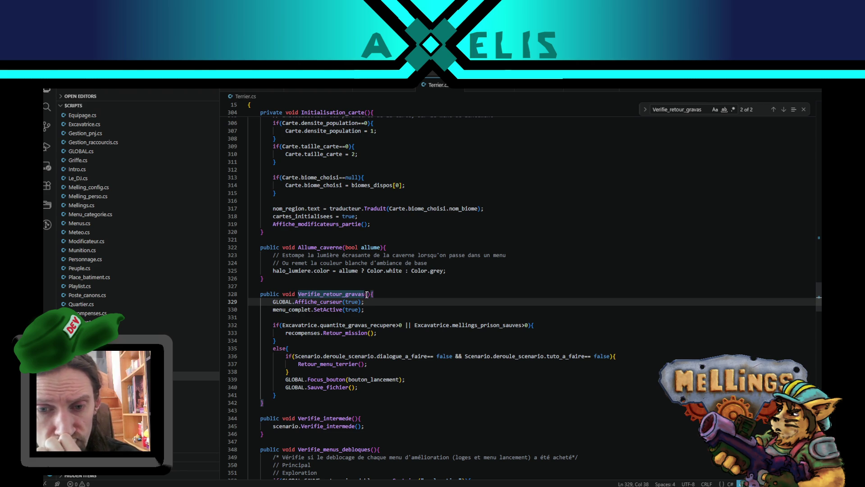
double_click(356, 333)
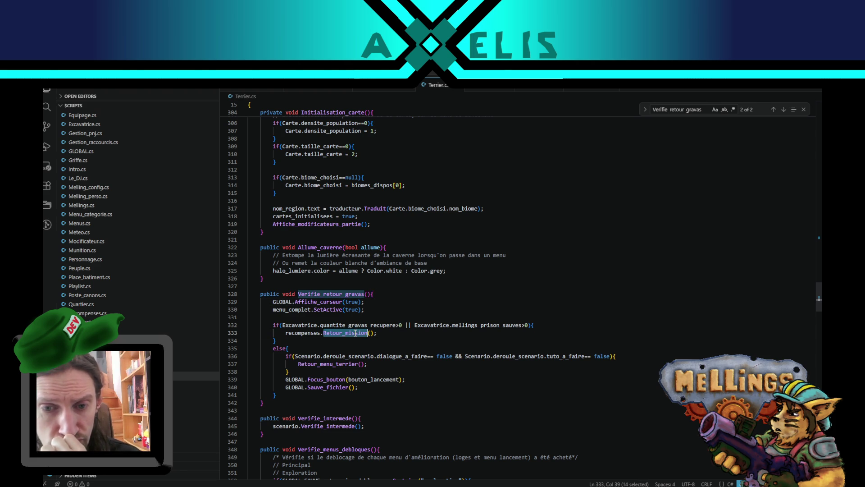
key("F12")
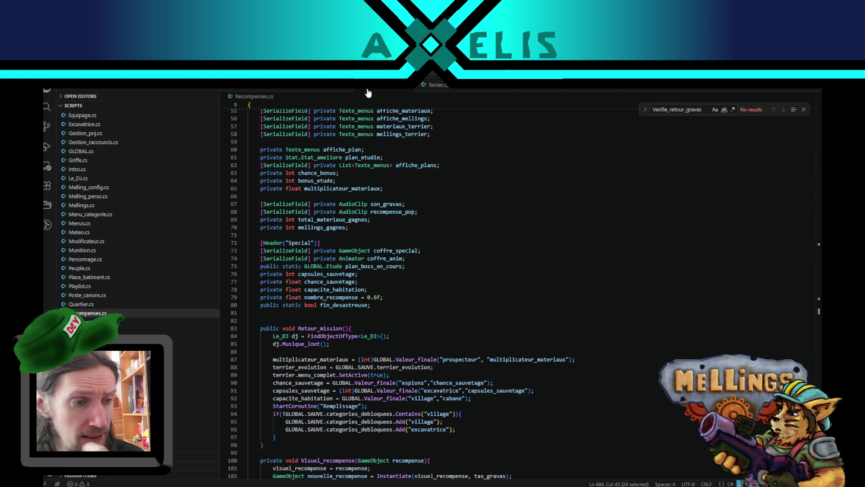
- Open Le_DJ.cs at the Fade_inout coroutine, highlighting WaitForSecondsRealtime's uses
left_click(432, 90)
key("Up")
key("Up")
key("Up")
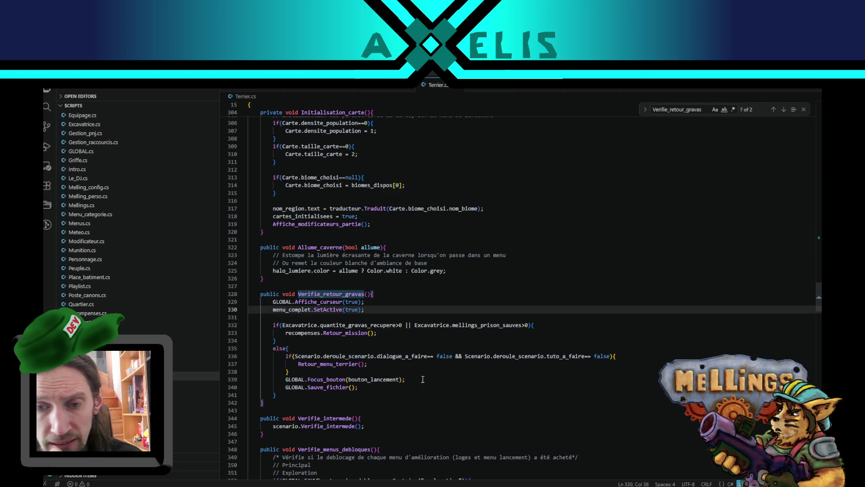
left_click(528, 89)
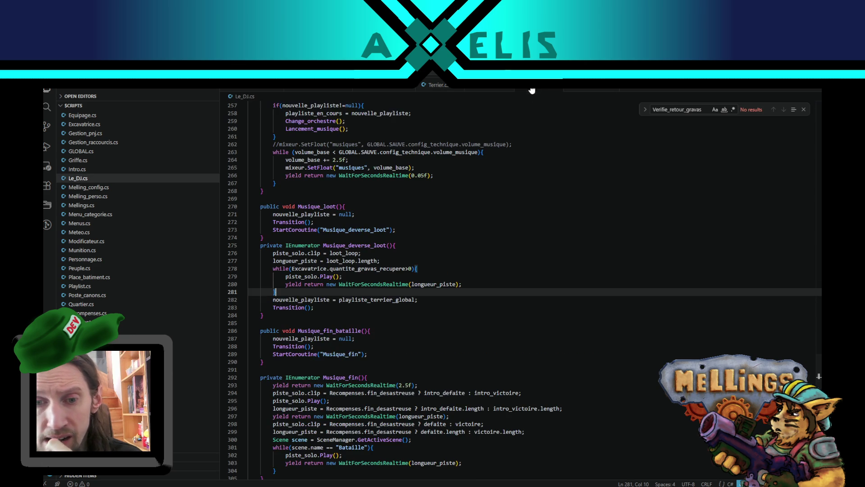
scroll(524, 309, "up", 4)
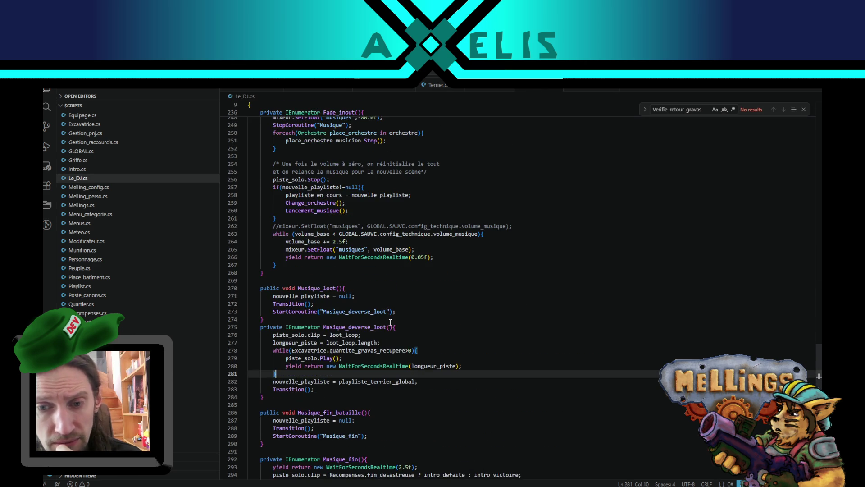
scroll(388, 336, "up", 4)
scroll(335, 294, "up", 4)
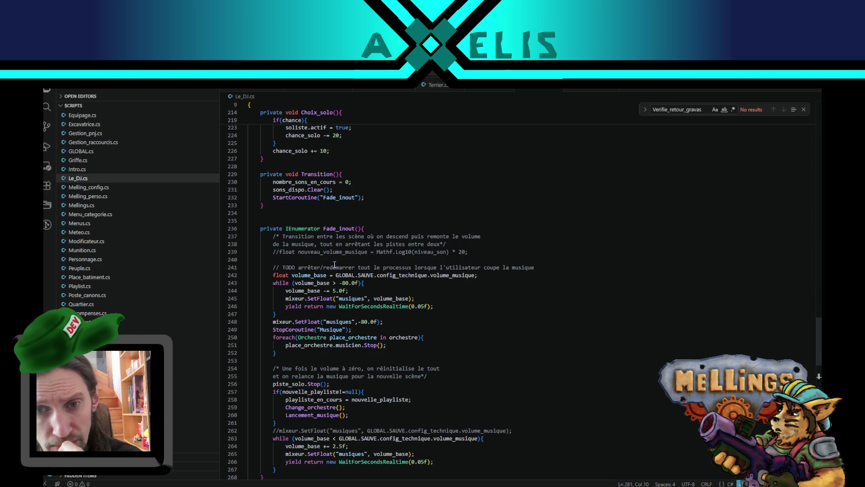
double_click(365, 306)
scroll(462, 333, "down", 3)
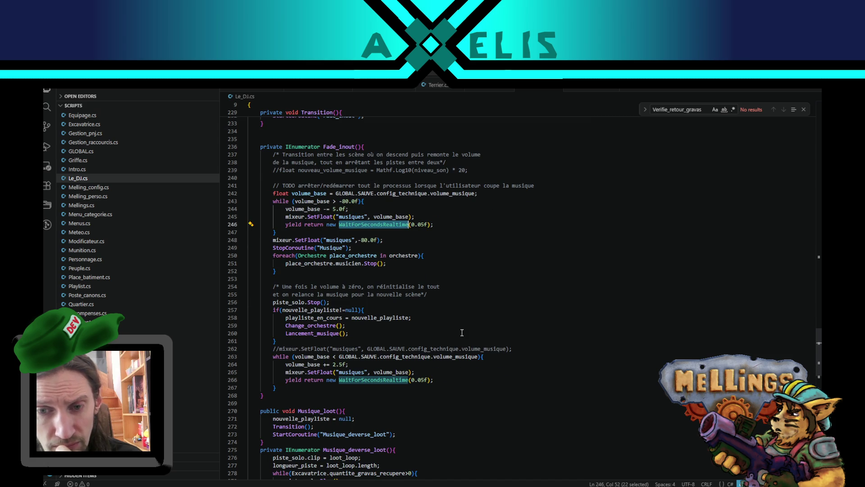